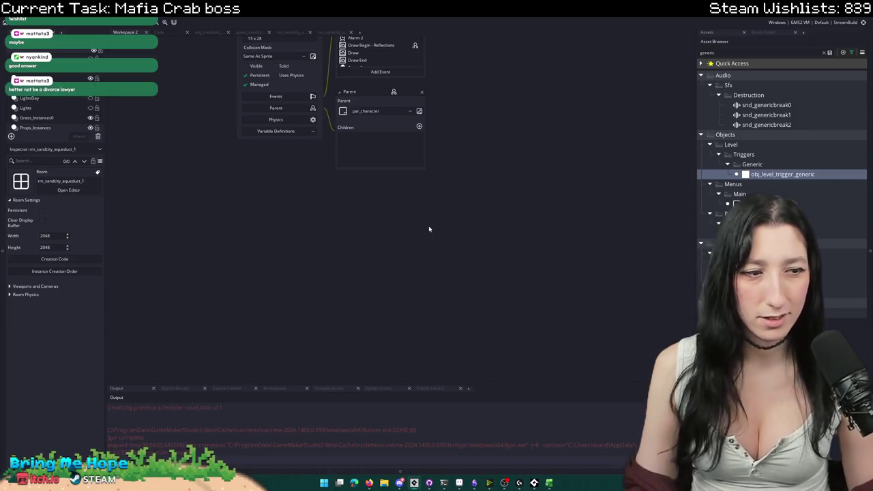
- Collapse the sprite editor to reveal obj_crabboss_combat's Create event code
scroll(471, 312, up, 3)
scroll(473, 325, up, 2)
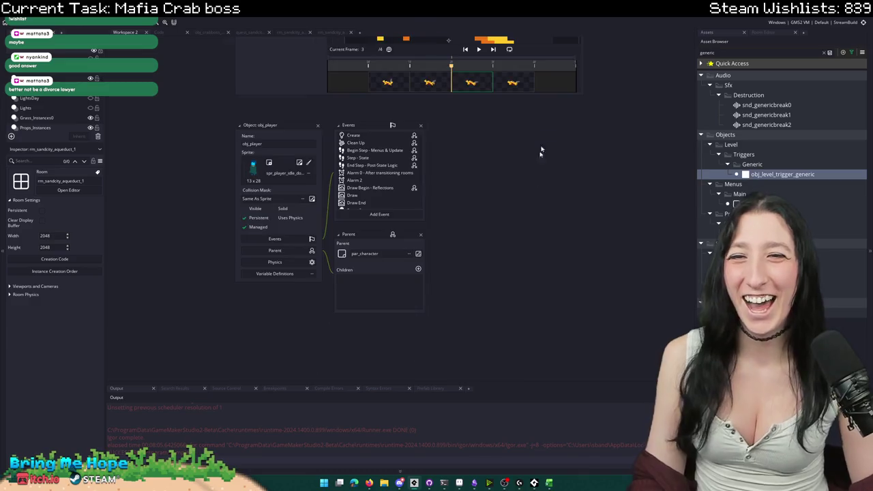
drag(541, 152, 519, 248)
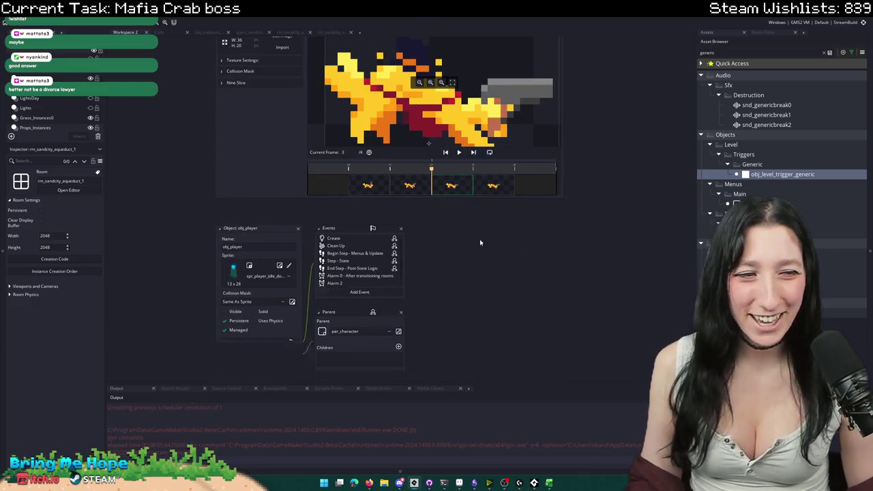
scroll(481, 189, up, 5)
double_click(525, 204)
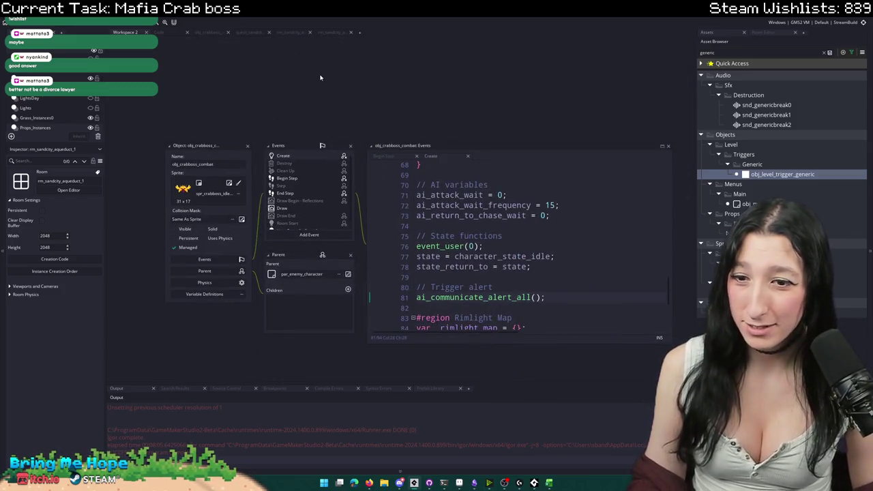
- Find the scr_decal script through an asset search for 'decal' and maximize its code
key(ctrl+t)
text(decal)
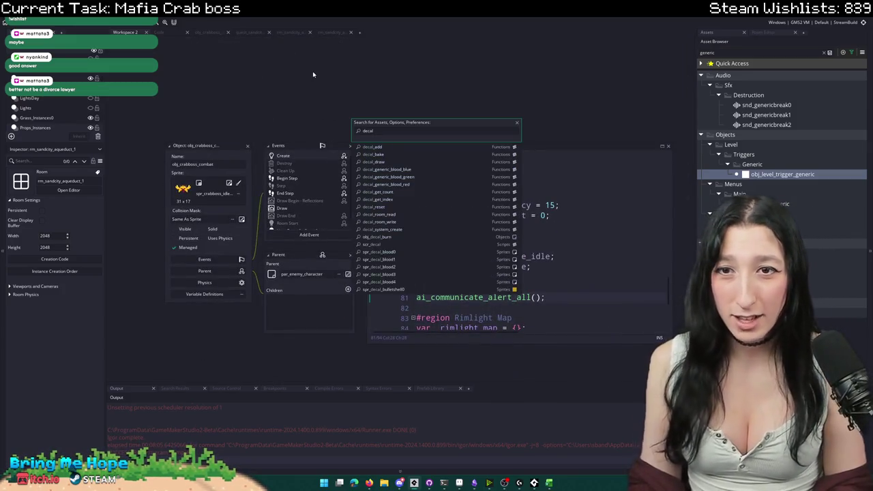
key(Return)
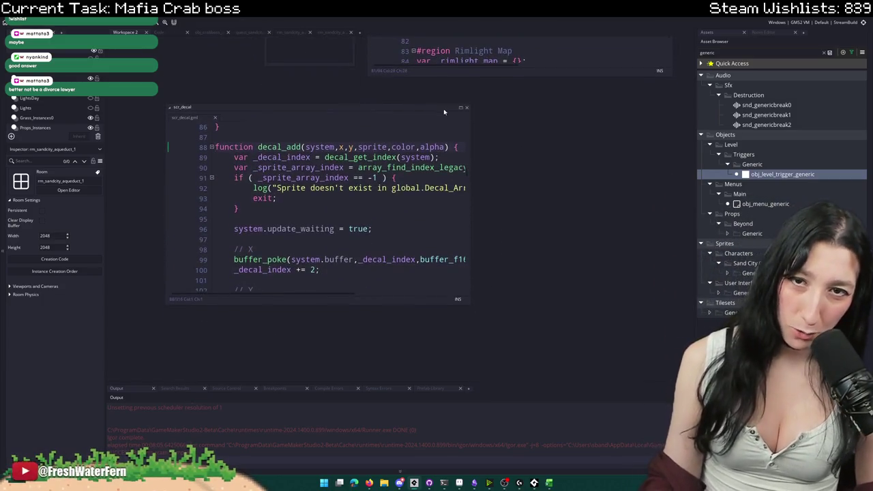
click(462, 109)
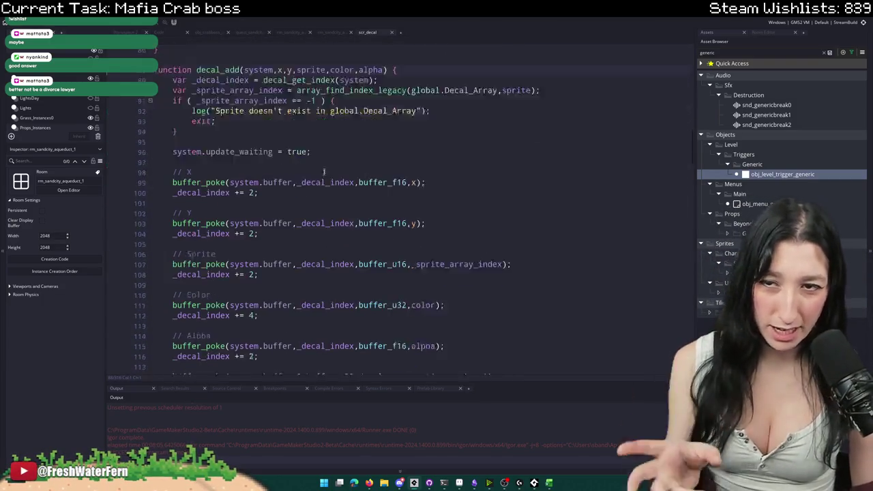
- Scroll through the decal buffer functions at the top of scr_decal
scroll(332, 197, down, 10)
scroll(332, 196, down, 20)
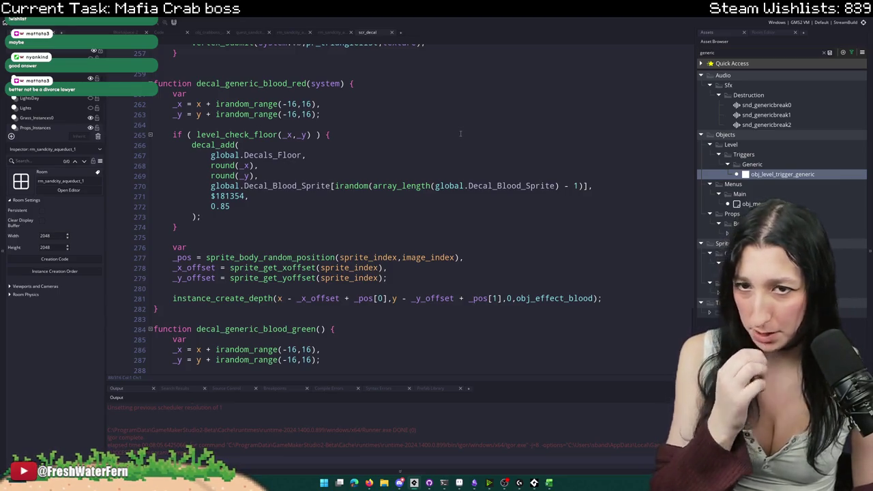
scroll(339, 82, up, 2)
scroll(383, 87, down, 7)
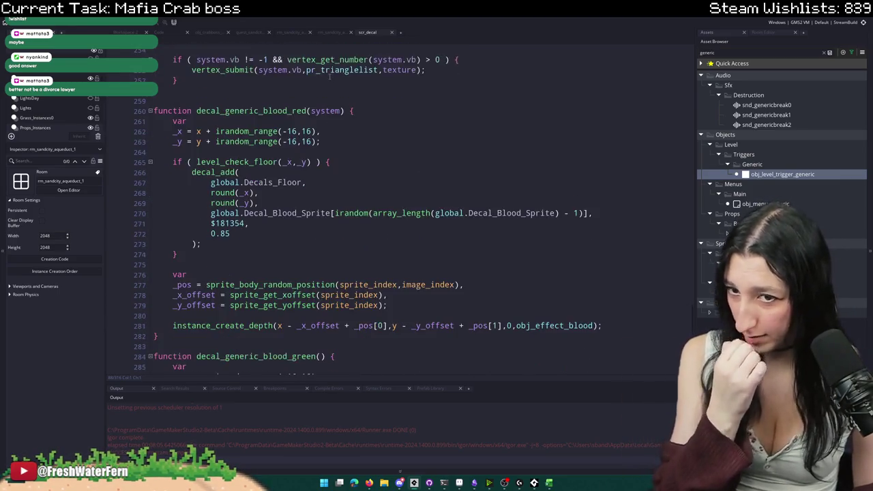
scroll(439, 93, down, 1)
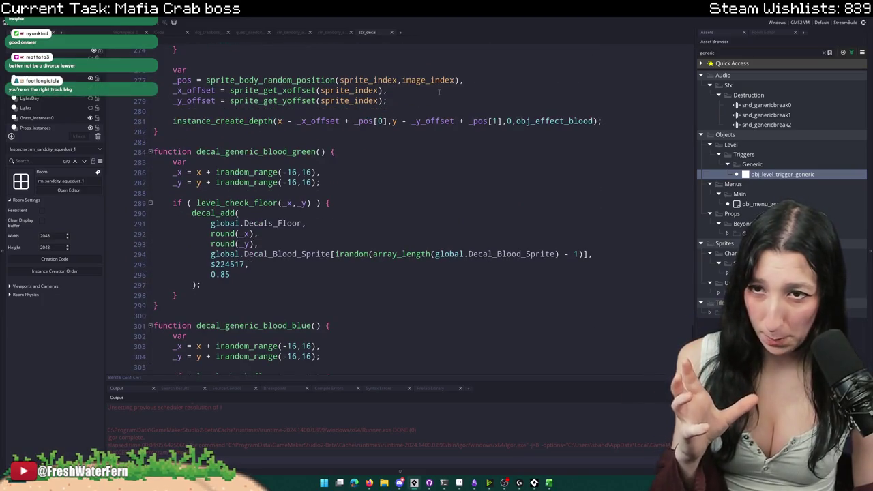
scroll(439, 92, down, 4)
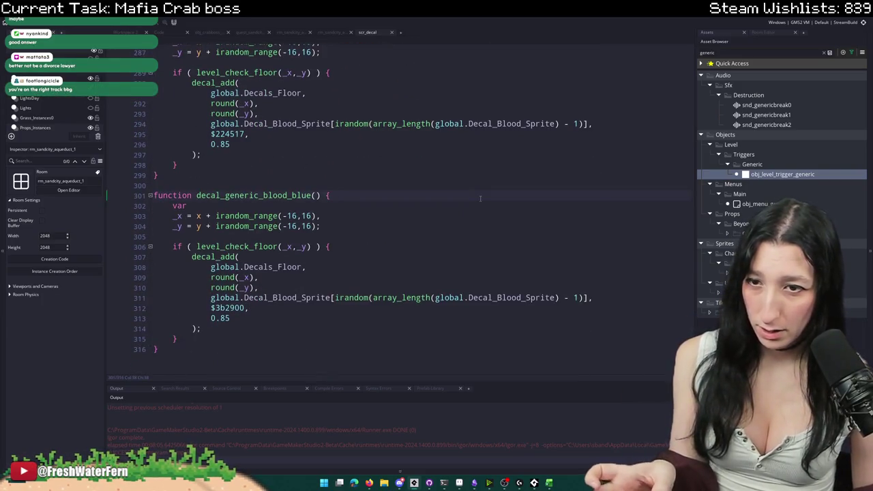
mouse_move(435, 90)
mouse_down()
mouse_move(286, 47)
mouse_move(161, 49)
mouse_move(186, 49)
mouse_up()
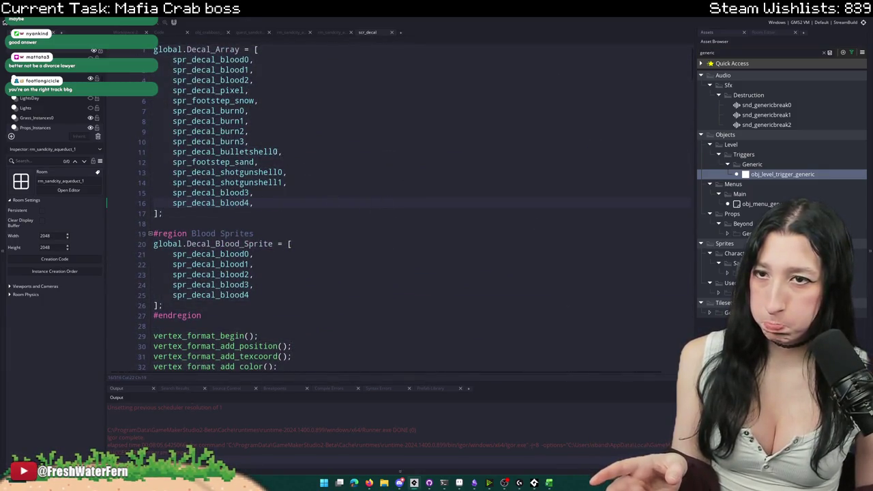
scroll(299, 223, down, 4)
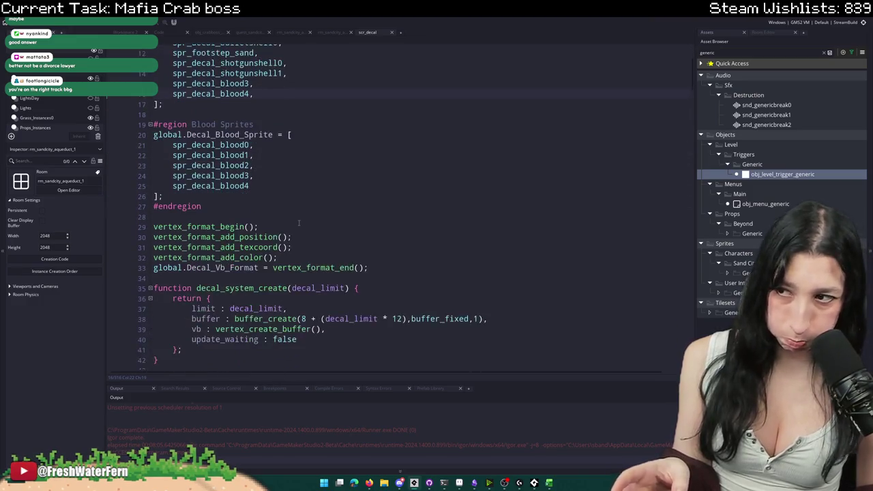
scroll(299, 223, down, 2)
scroll(299, 222, up, 6)
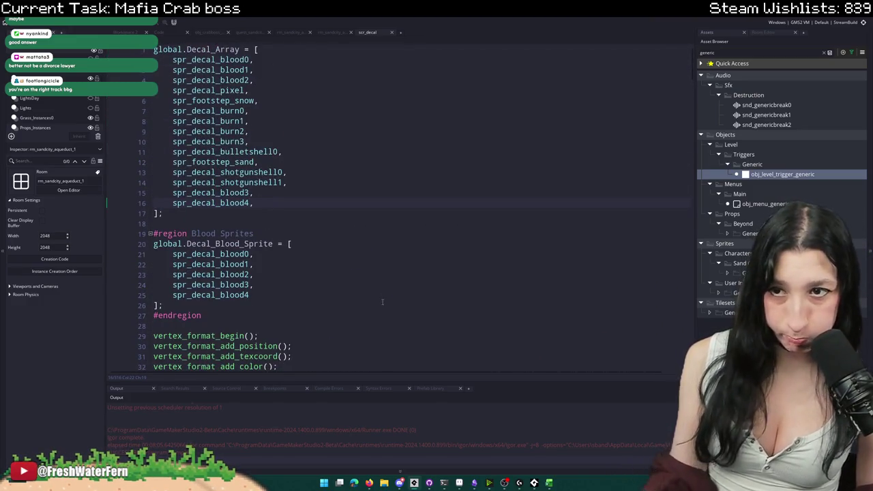
scroll(403, 205, down, 15)
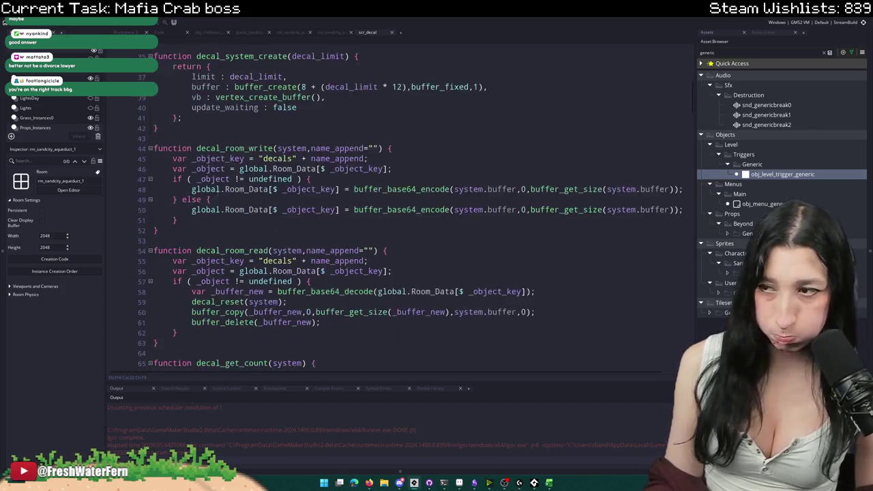
- Review the remaining decal functions and vertex_submit's parameters, then search assets for 'prersist'
scroll(242, 183, down, 3)
scroll(237, 181, down, 7)
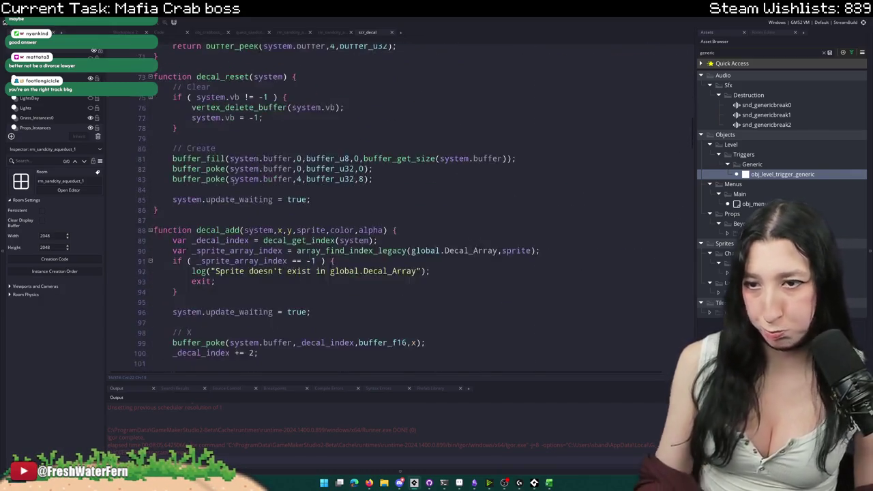
scroll(505, 262, down, 20)
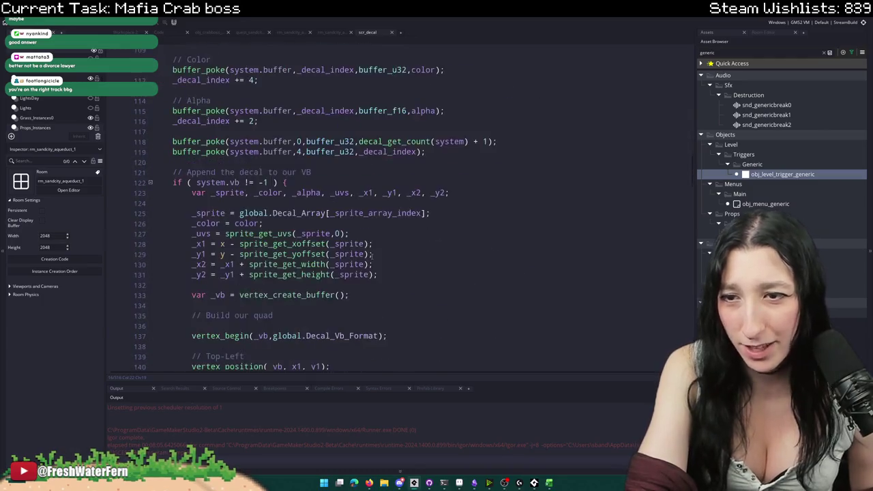
scroll(322, 161, down, 4)
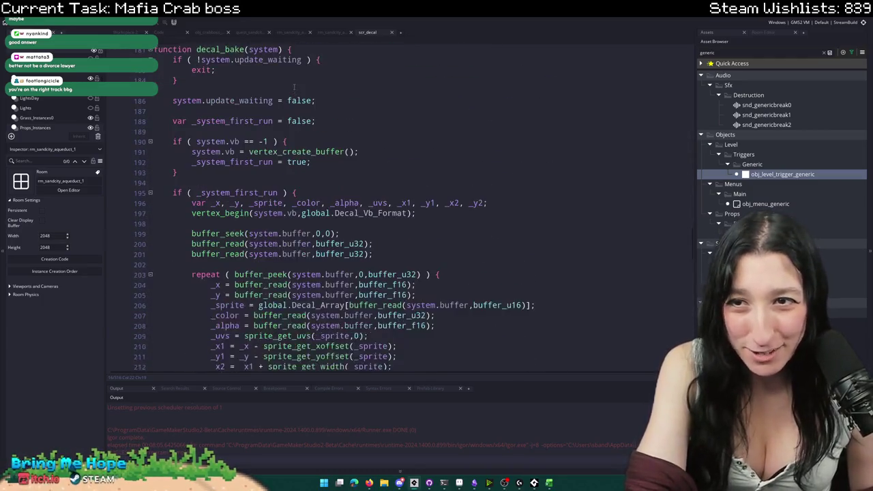
scroll(295, 87, up, 3)
scroll(295, 87, down, 20)
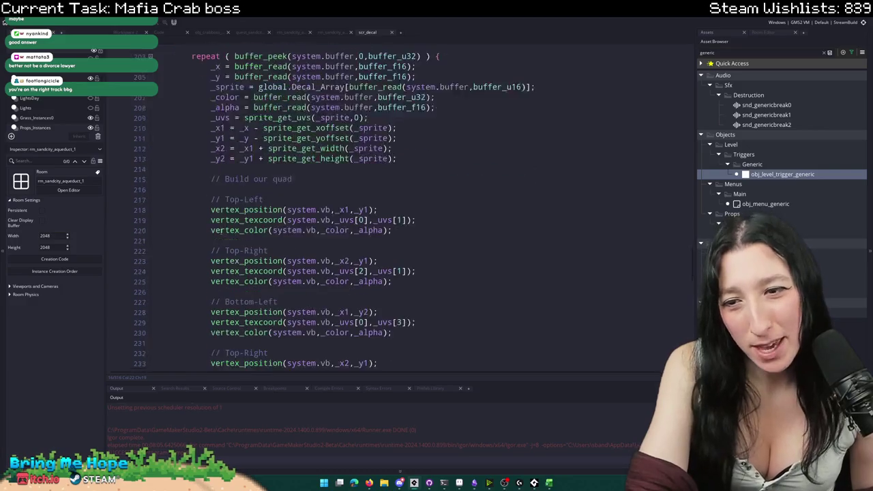
scroll(182, 226, down, 2)
click(292, 94)
scroll(306, 93, down, 8)
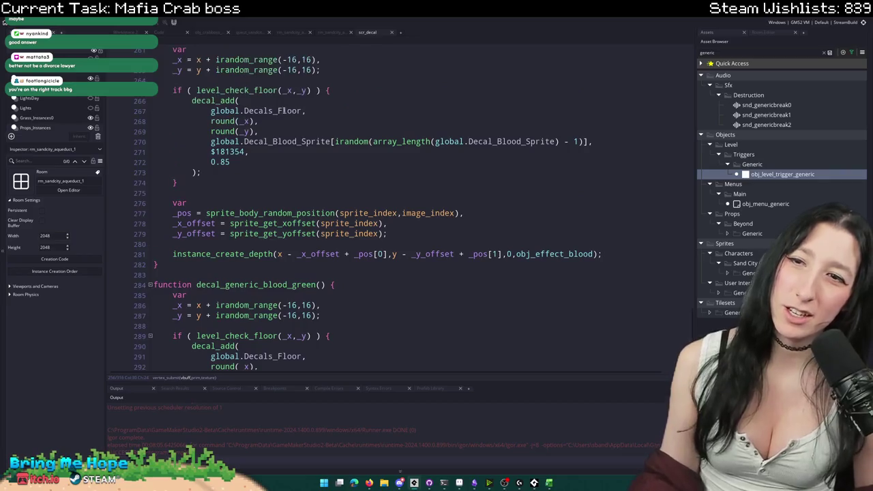
key(ctrl+t)
text(pr)
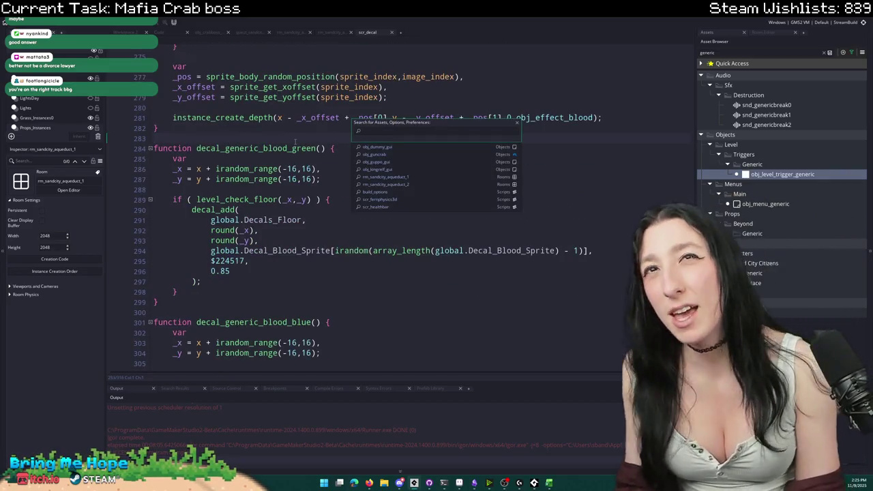
text(ersist)
- Open the scr_roompersist script and scroll through its room persistence code
key(Return)
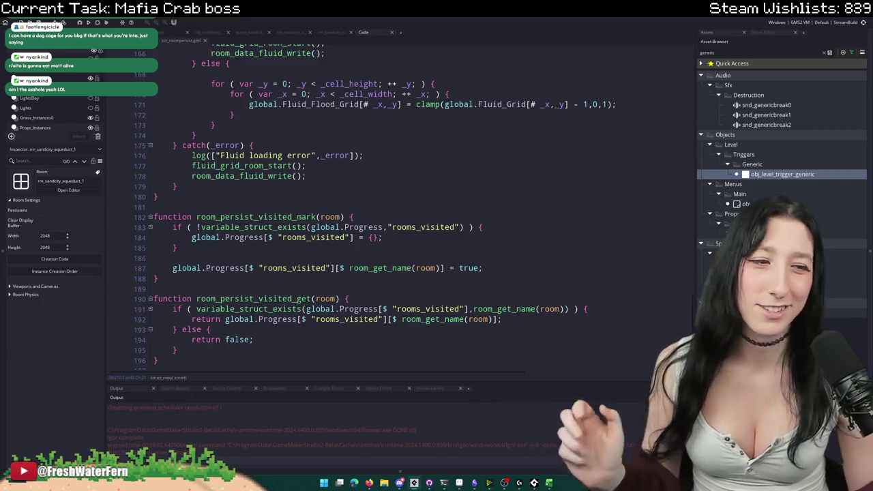
scroll(465, 281, up, 18)
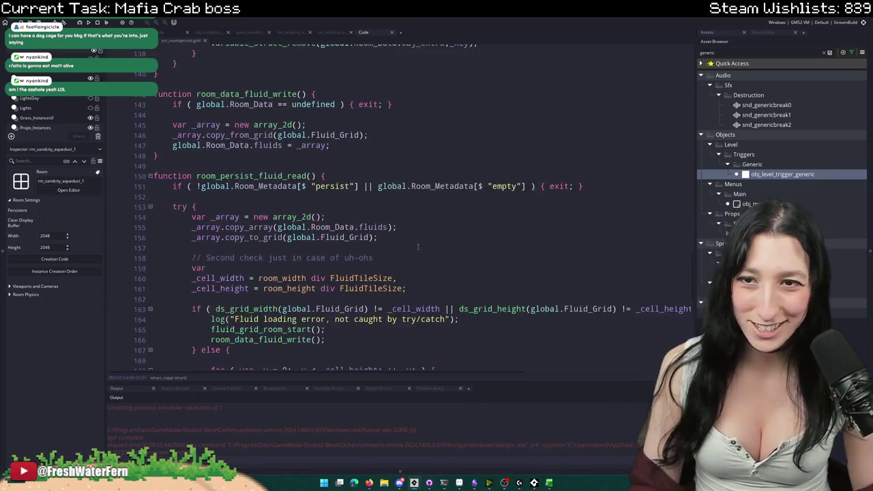
scroll(407, 237, up, 10)
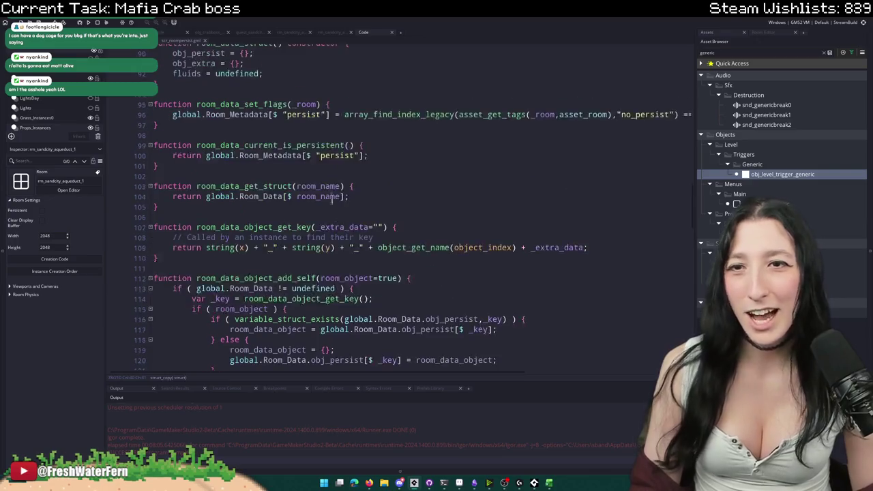
scroll(346, 210, up, 6)
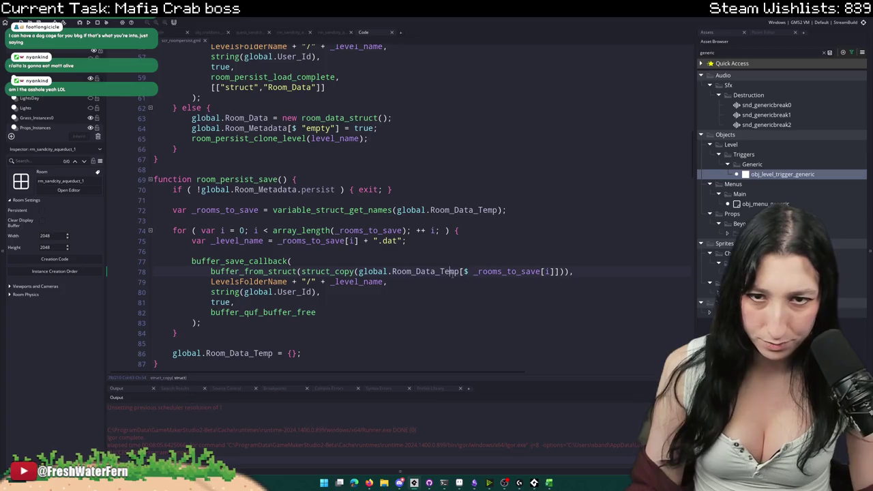
scroll(453, 272, up, 6)
scroll(463, 272, up, 2)
- List project uses of Room_Data_Temp, then jump to the room_data_struct constructor
key(ctrl+shift+f)
key(Return)
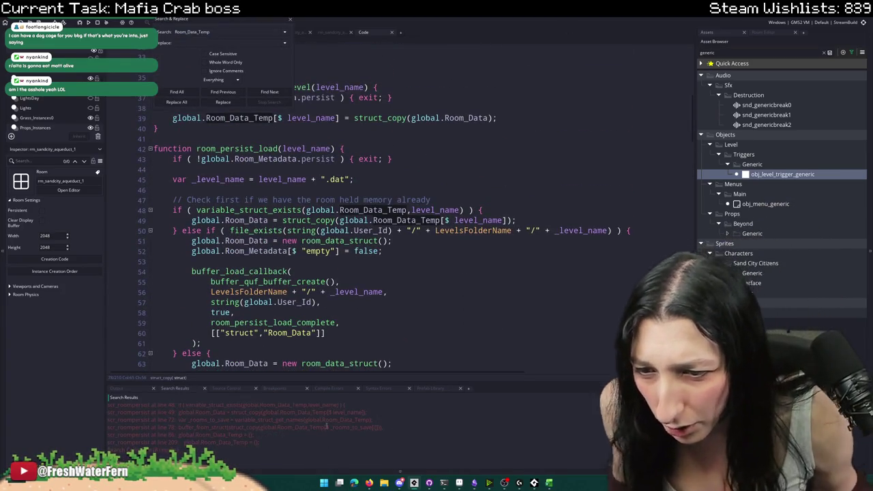
scroll(351, 308, up, 4)
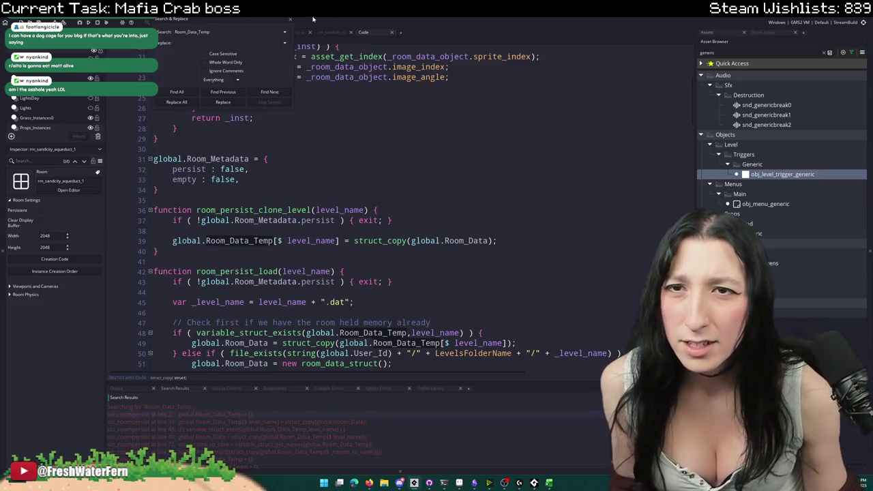
key(ctrl+f)
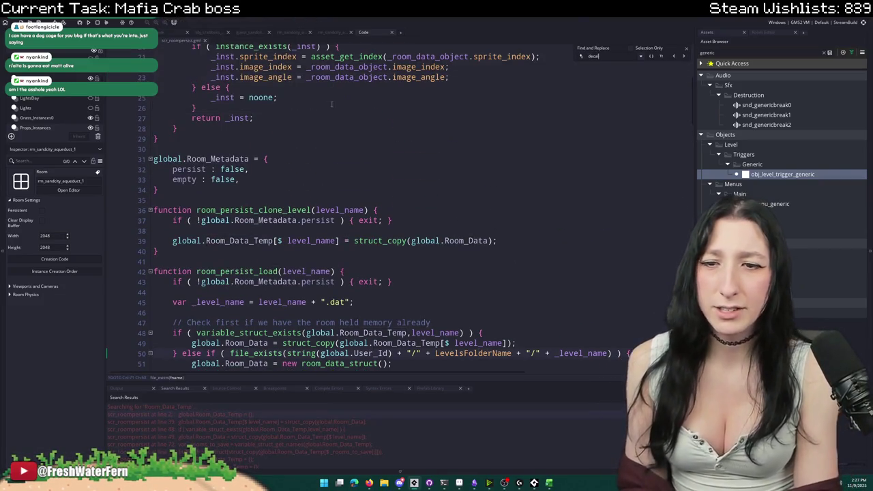
scroll(338, 113, up, 4)
scroll(342, 122, up, 2)
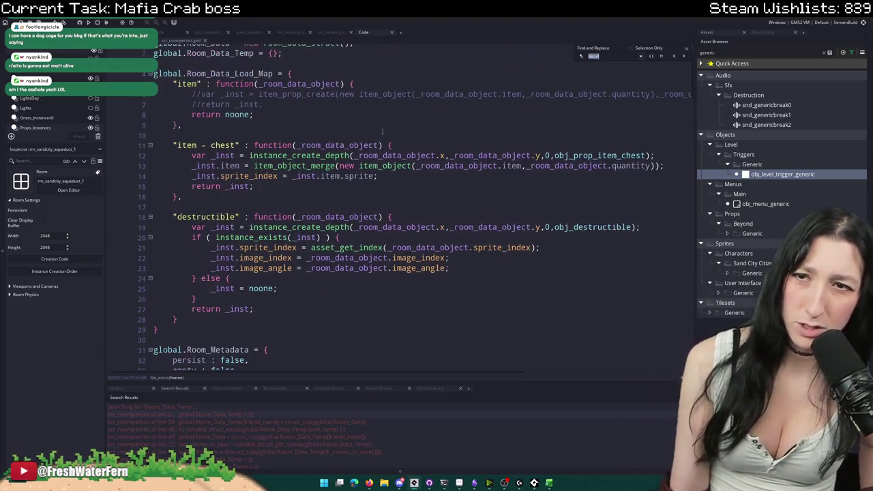
click(686, 53)
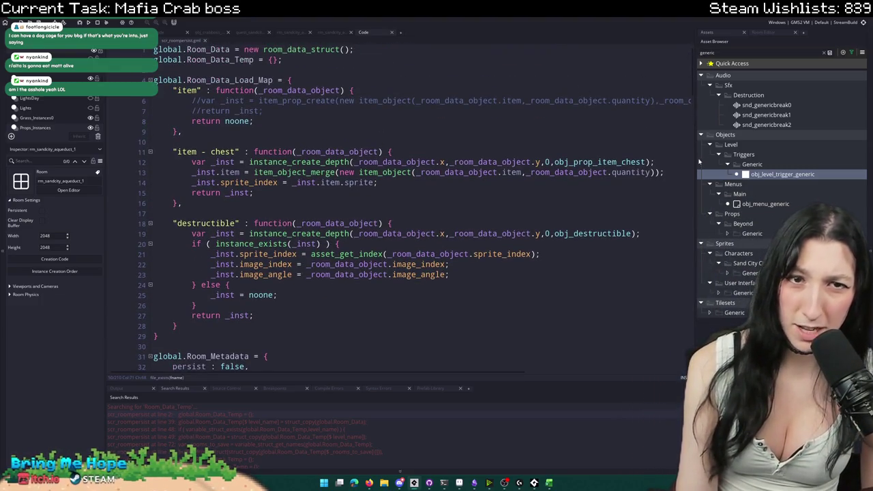
key(F12)
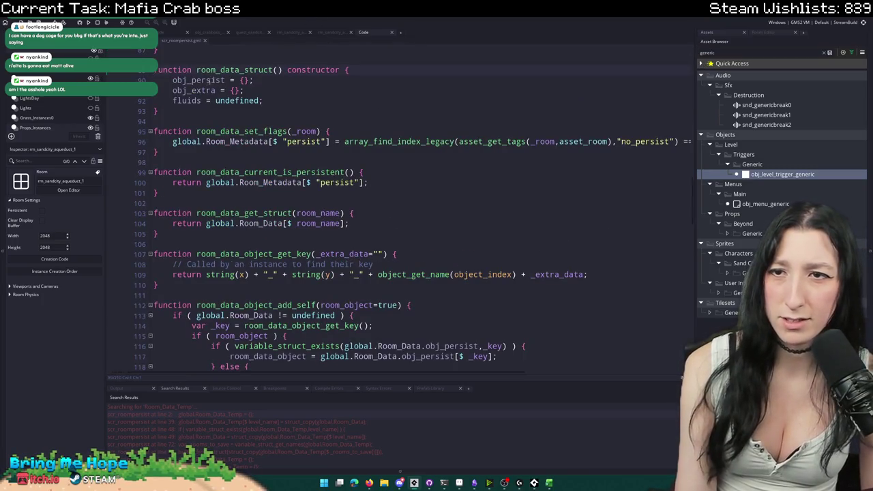
- Read through the room_data_struct constructor, then return to the scr_decal tab
scroll(242, 194, down, 6)
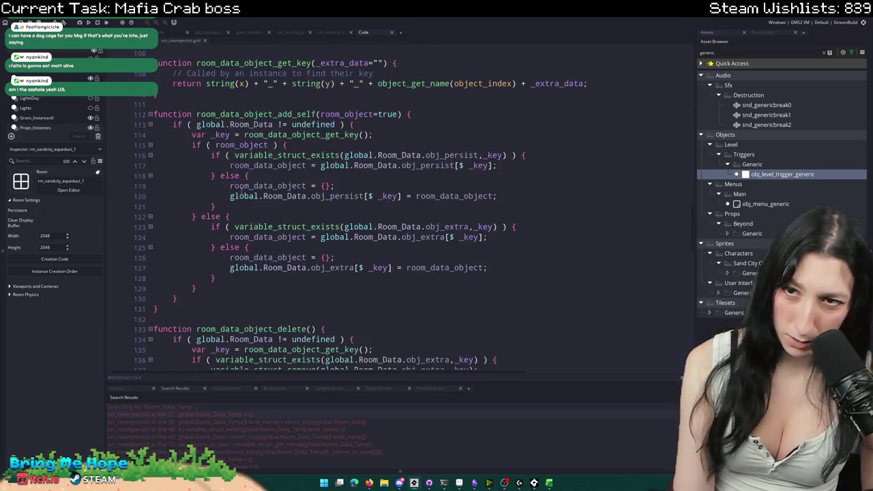
scroll(242, 185, down, 12)
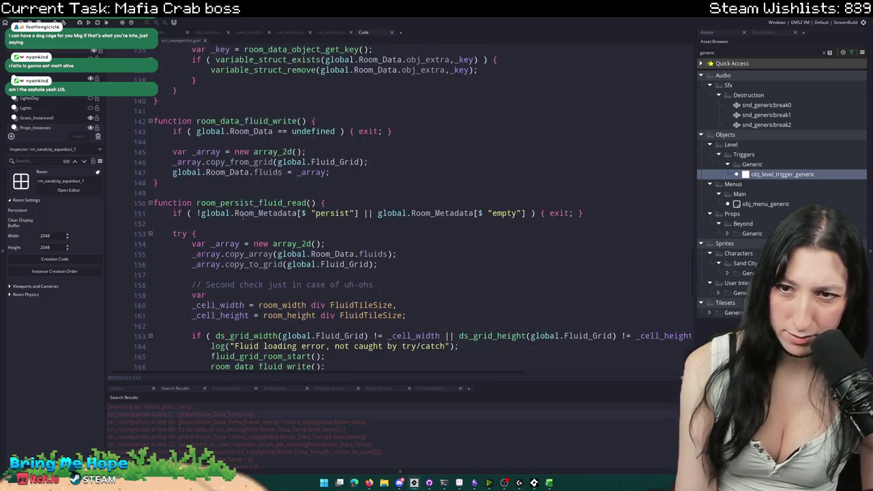
scroll(458, 234, down, 8)
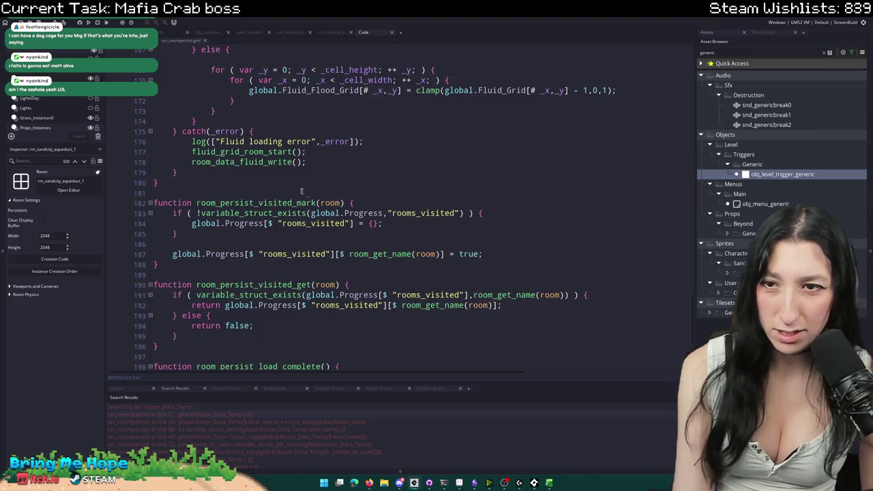
scroll(338, 142, down, 5)
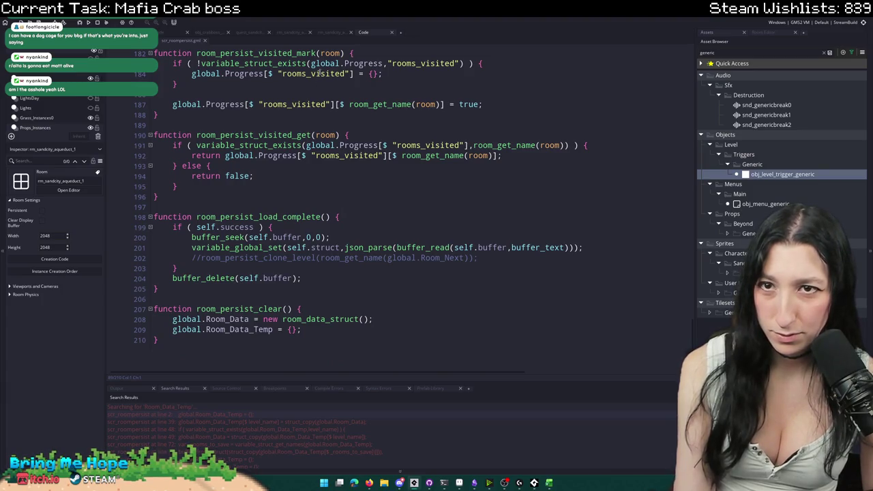
key(ctrl+Tab)
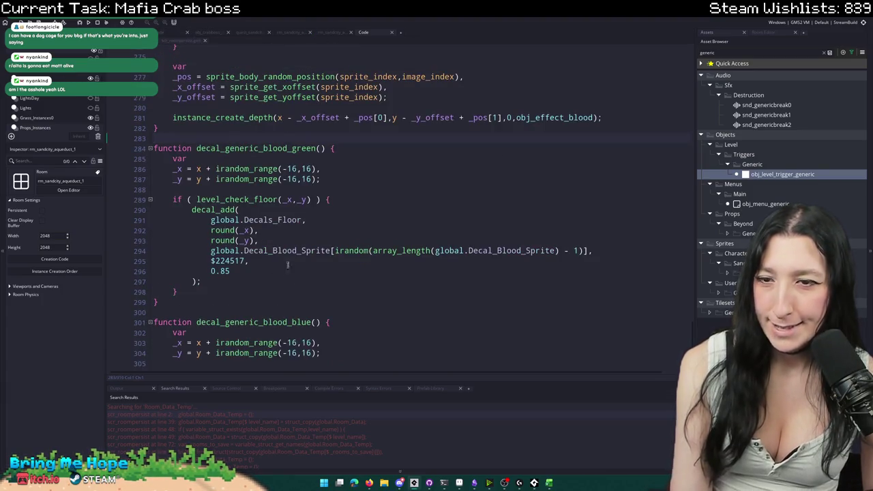
- List every use of global.Decals_Floor and open its scr_transitions occurrence
scroll(368, 205, up, 10)
scroll(369, 205, down, 9)
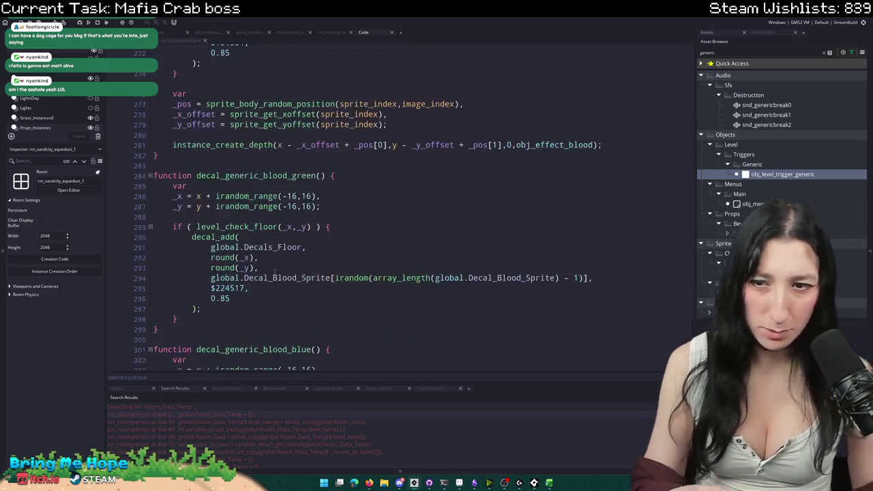
click(267, 112)
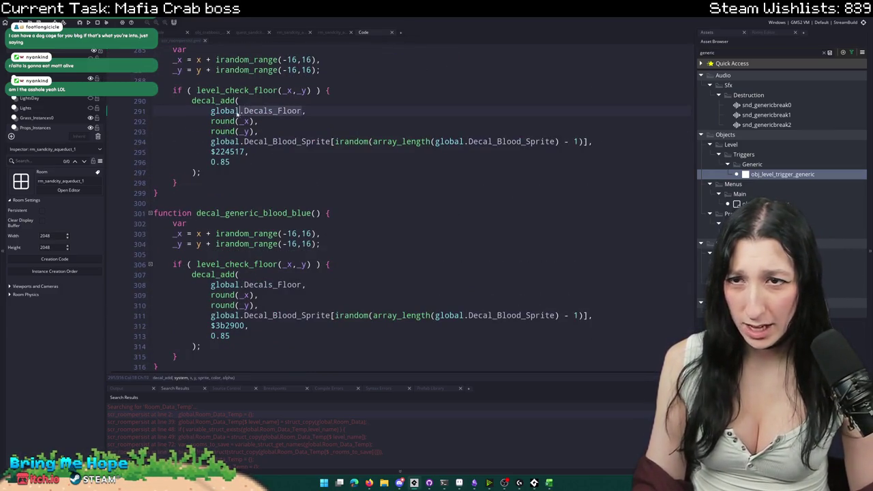
drag(210, 110, 303, 110)
key(ctrl+shift+f)
key(Return)
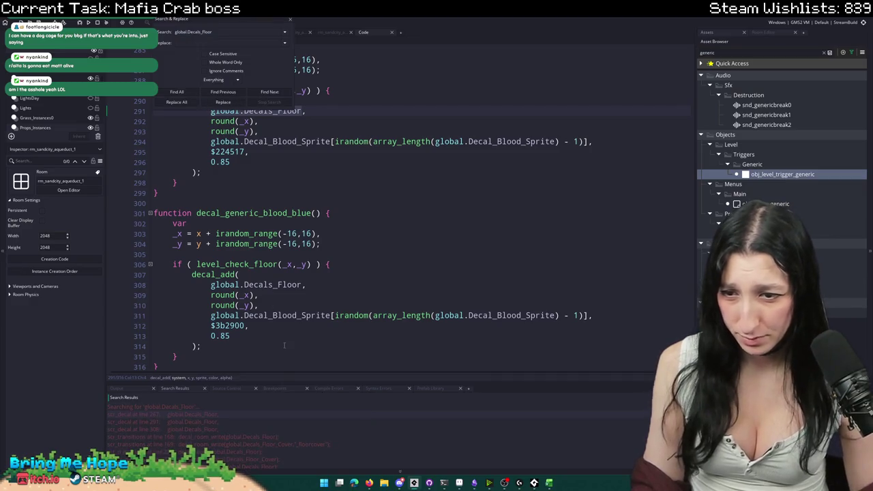
double_click(255, 412)
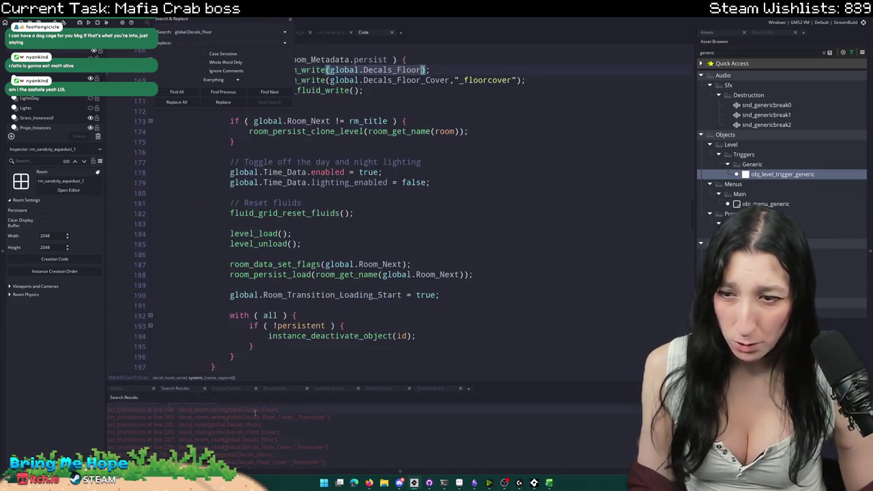
- Jump to the decal_room_write definition and close the search results
click(430, 206)
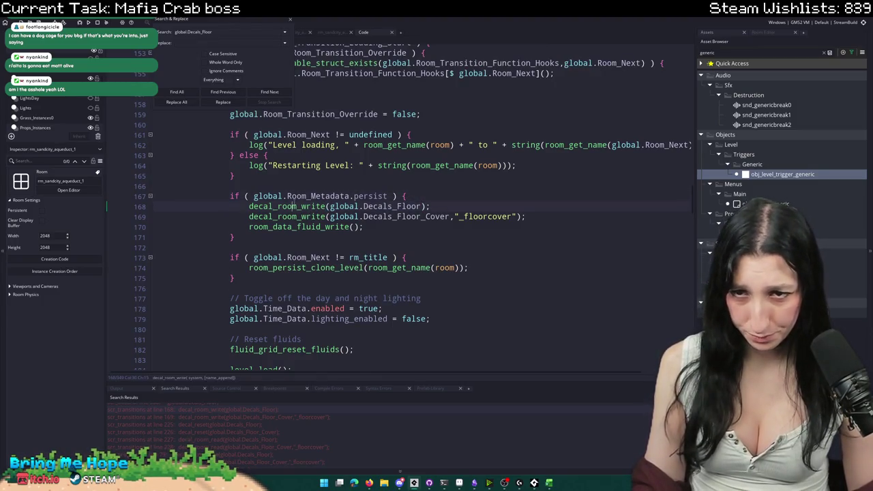
key(F12)
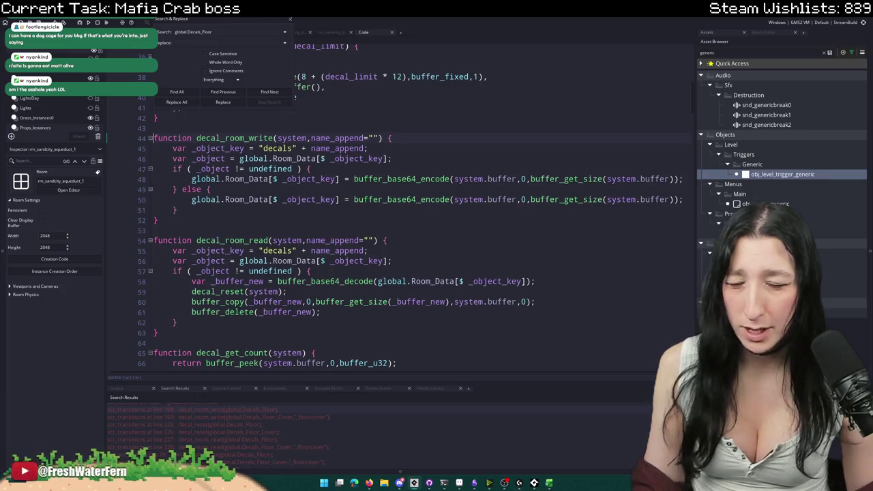
click(290, 22)
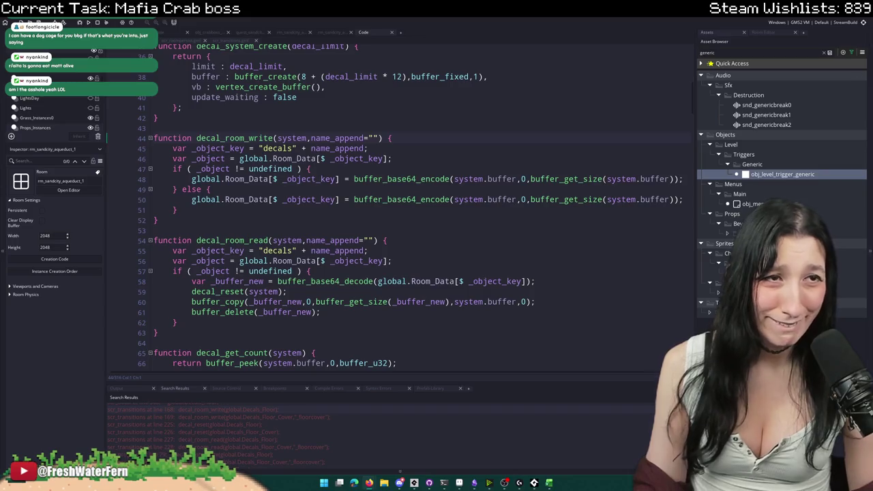
key(alt+Tab)
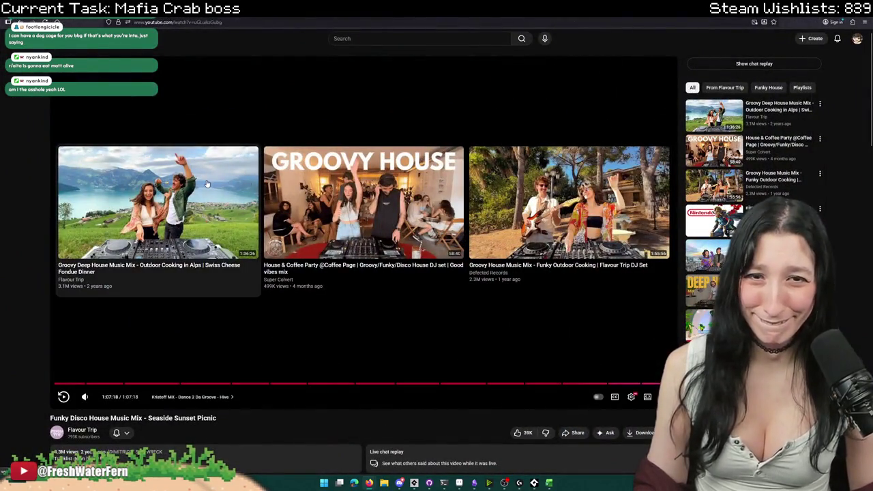
- Play the Groovy House Music Mix - Funky Outdoor Cooking video, then return to GameMaker
click(595, 215)
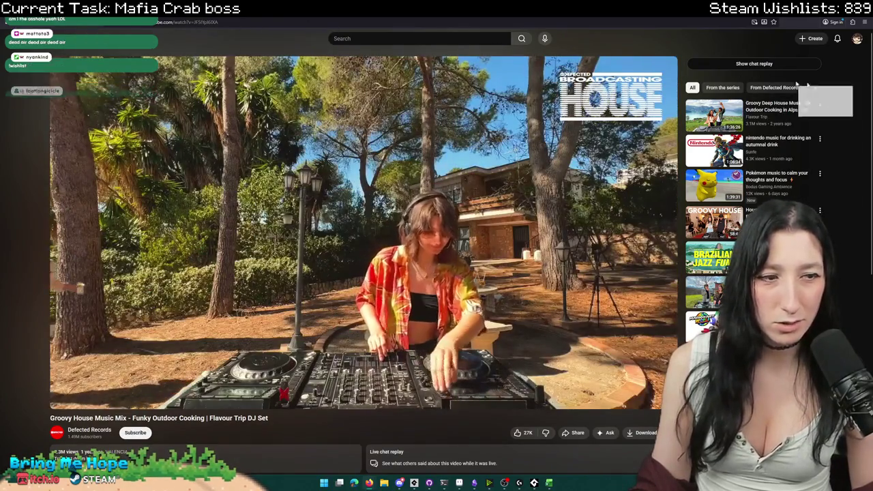
key(alt+Tab)
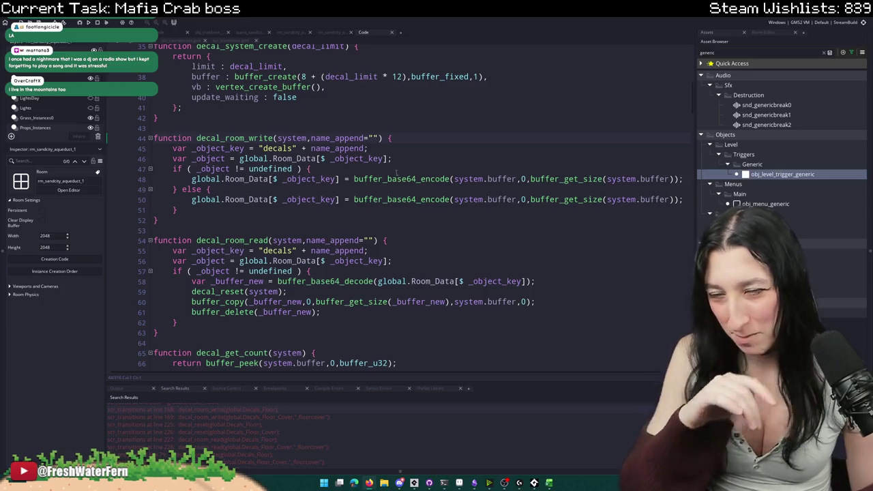
click(505, 179)
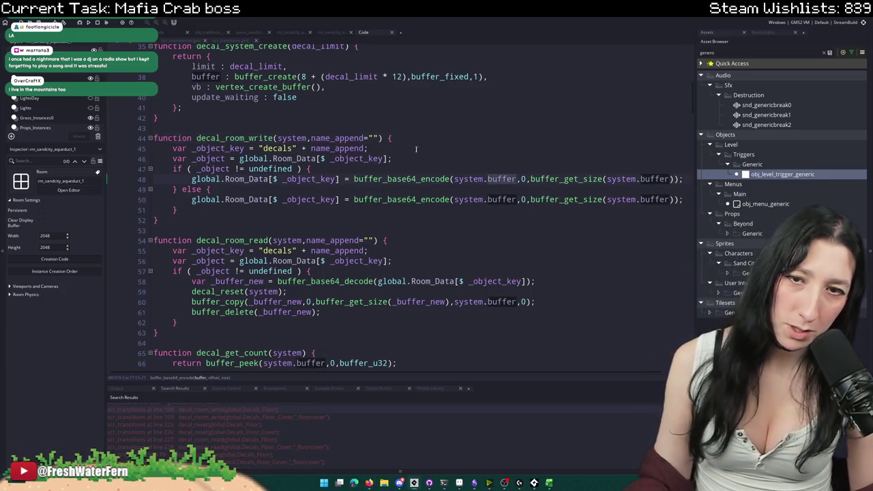
click(407, 178)
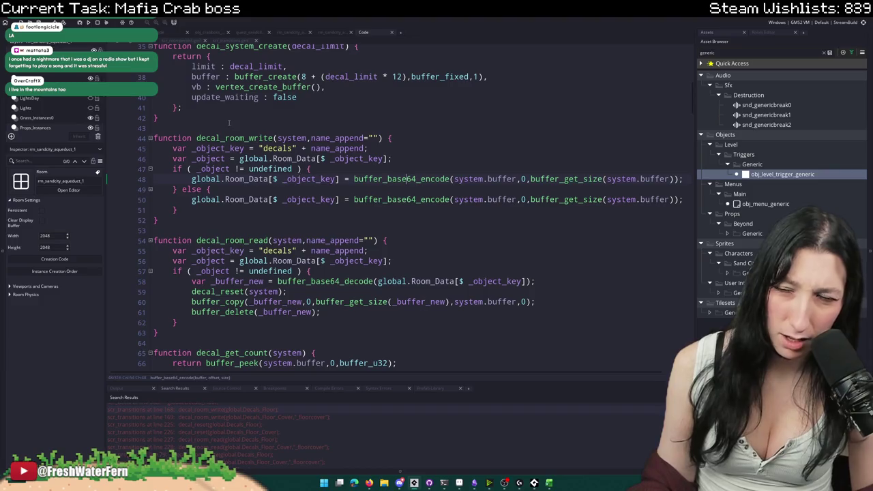
click(223, 42)
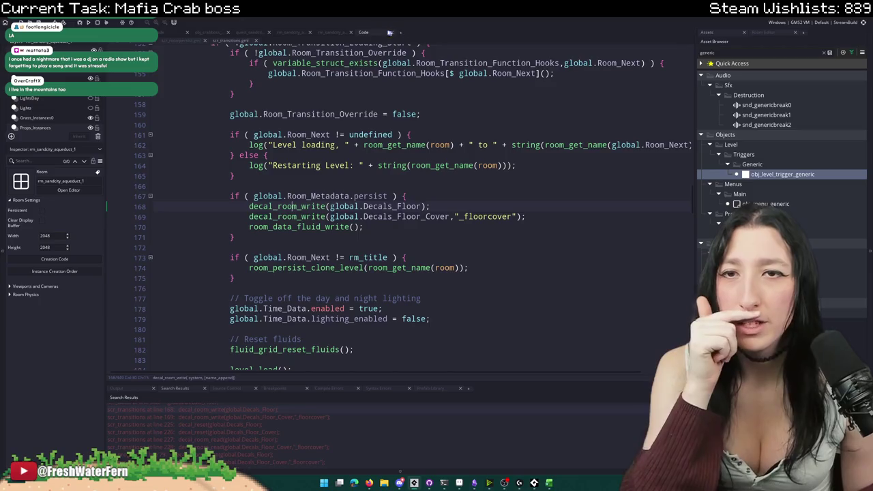
click(178, 41)
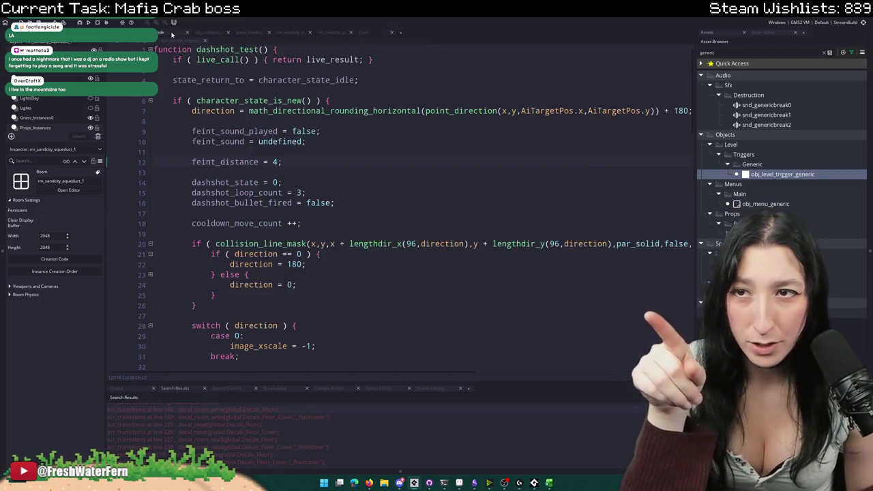
click(208, 34)
click(253, 34)
click(347, 34)
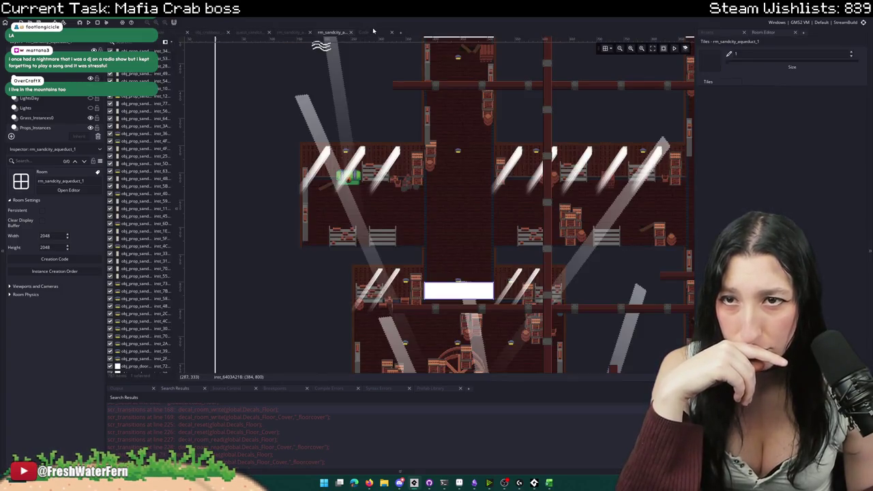
click(364, 32)
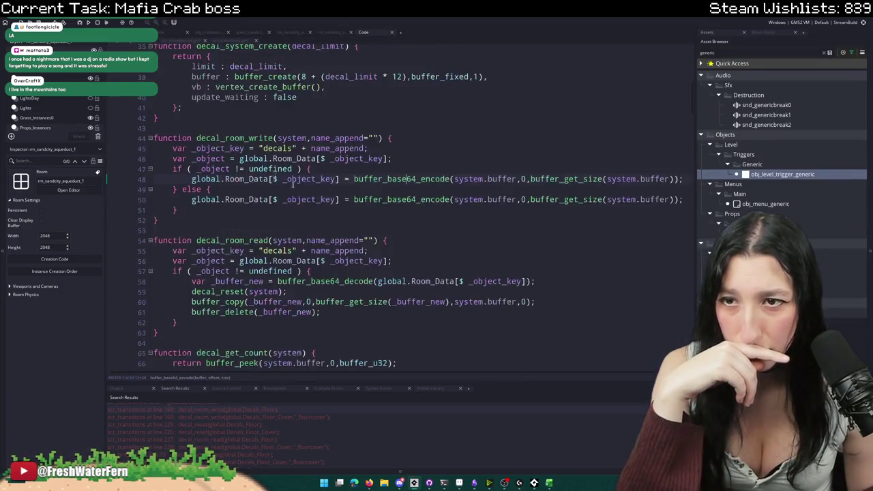
- Scroll past decal_reset and decal_bake, then jump to global.Decal_Array's definition from line 206
scroll(294, 183, up, 2)
scroll(312, 211, down, 3)
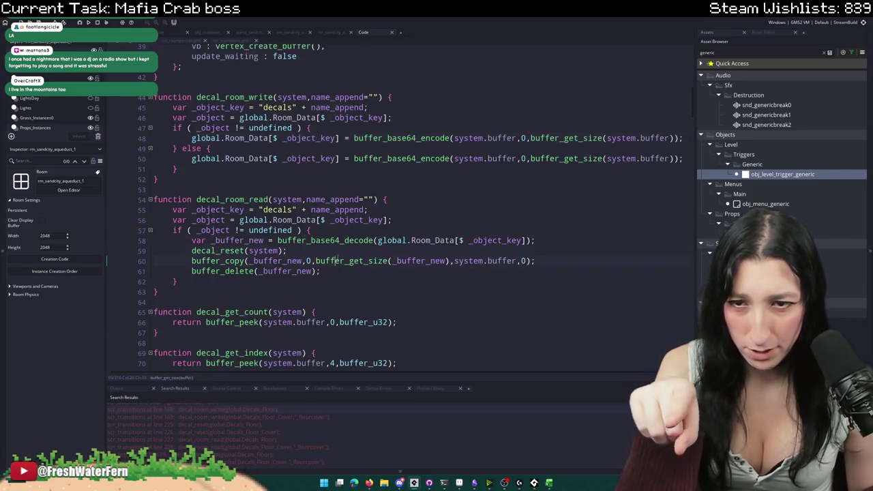
scroll(408, 269, down, 16)
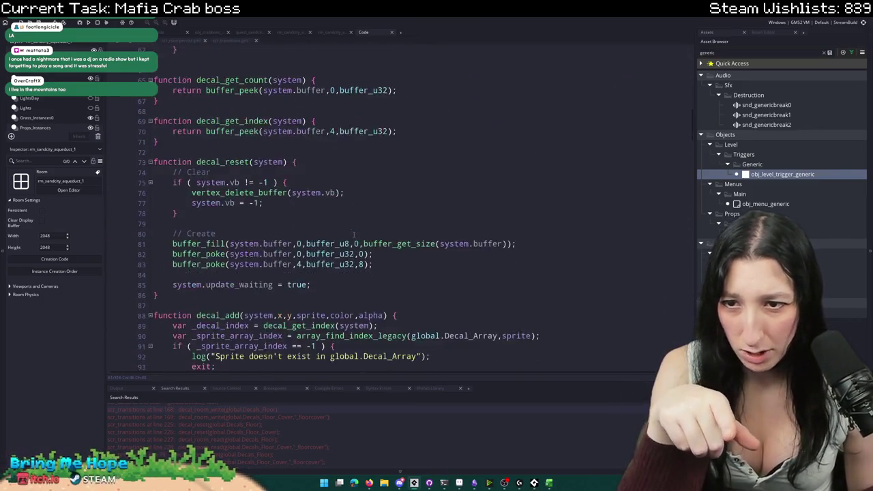
scroll(318, 211, up, 2)
scroll(290, 172, down, 15)
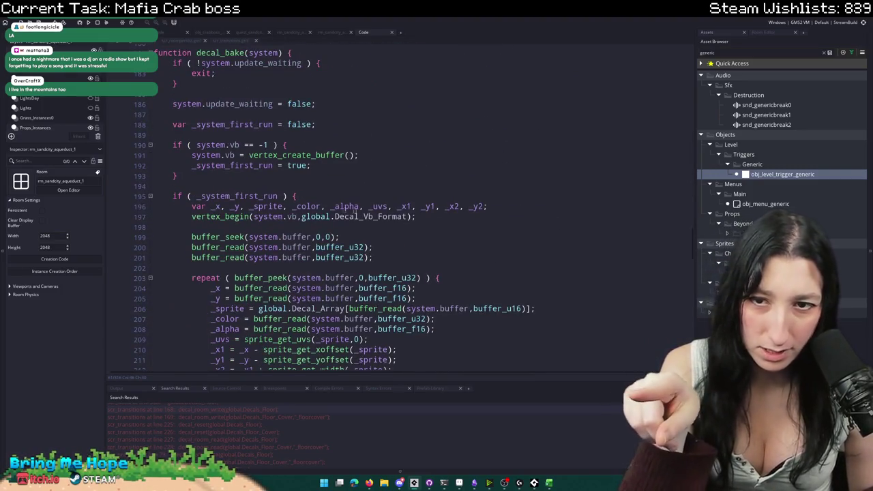
scroll(355, 212, down, 4)
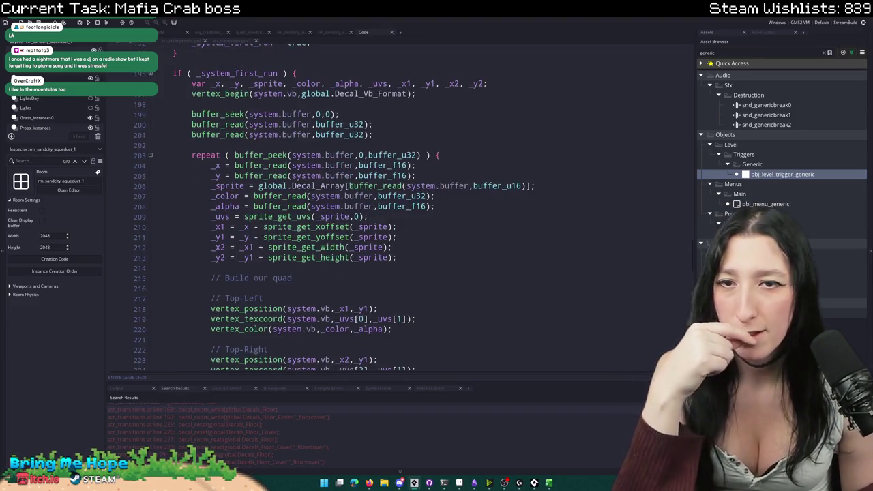
scroll(336, 189, up, 6)
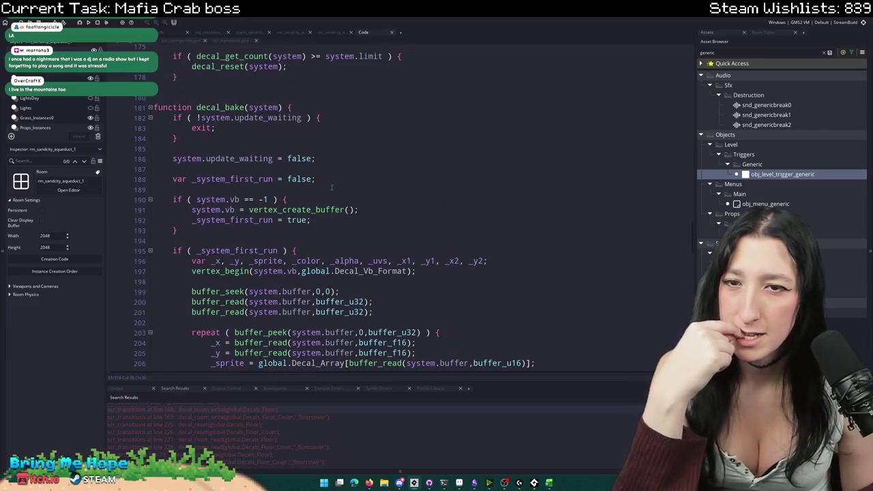
scroll(331, 187, down, 1)
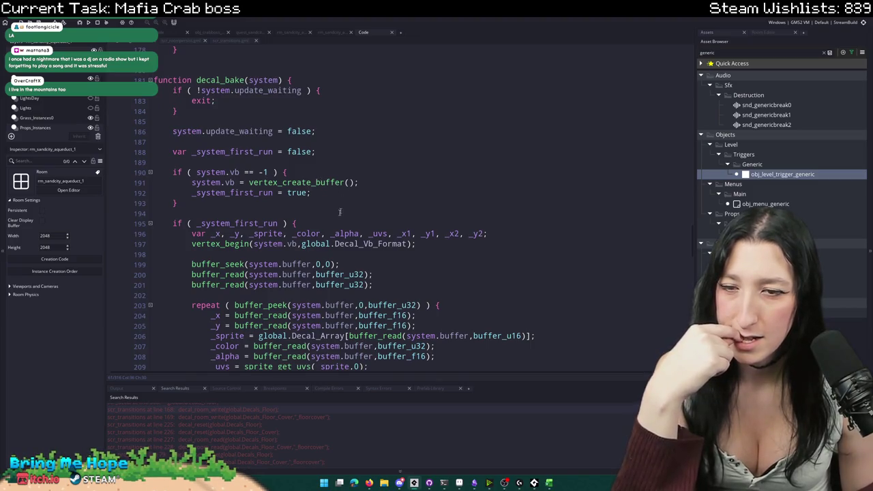
scroll(333, 226, down, 4)
scroll(263, 235, down, 1)
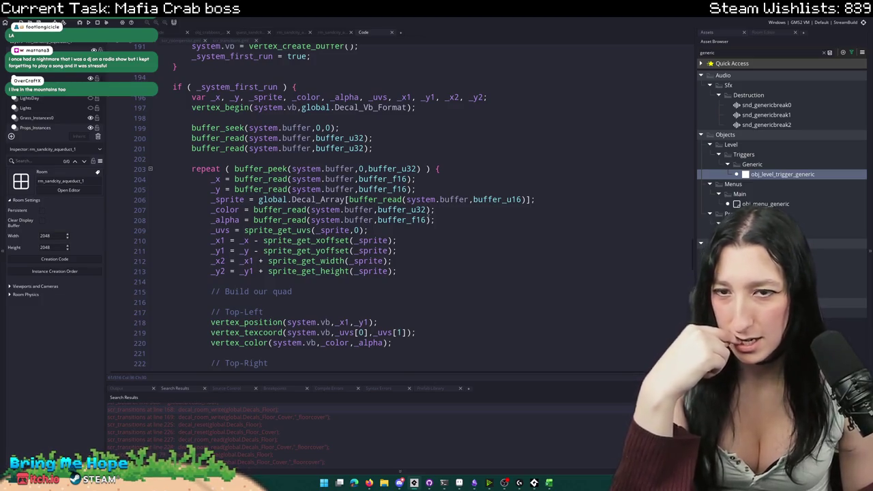
drag(535, 200, 260, 200)
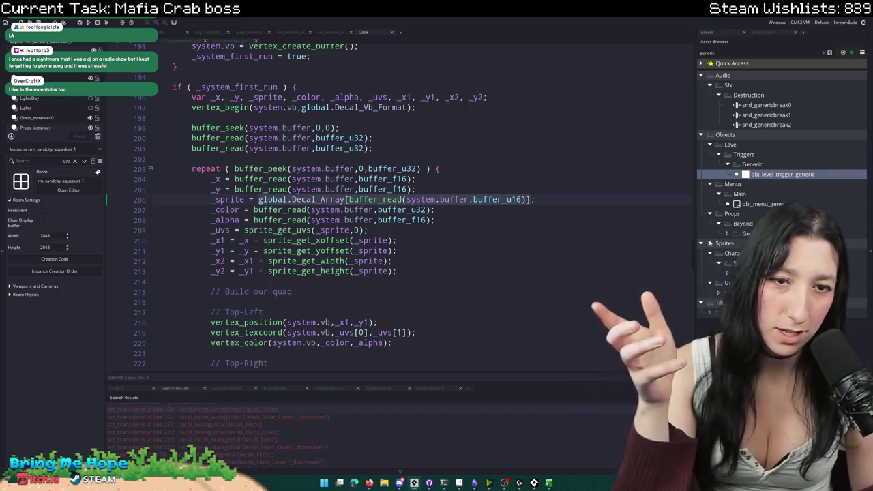
key(F12)
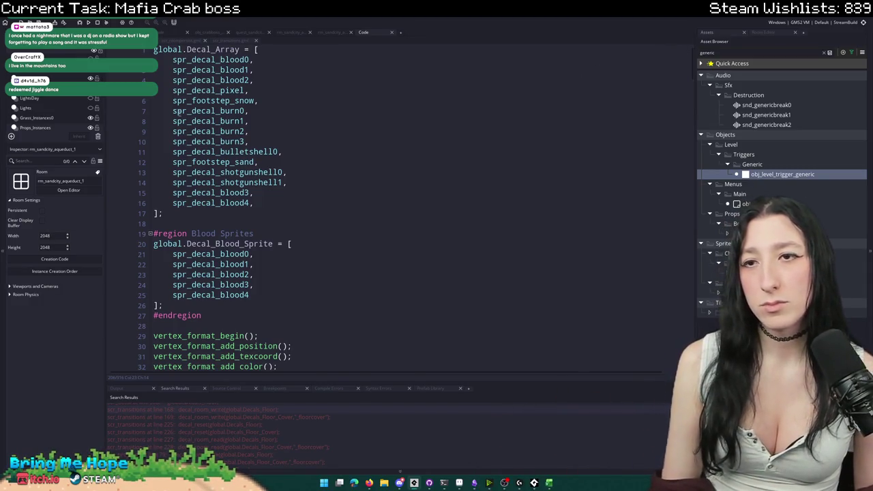
- Open spr_decal_blood0, add sprite_replace on line 74, and open its manual page without updating
middle_click(202, 59)
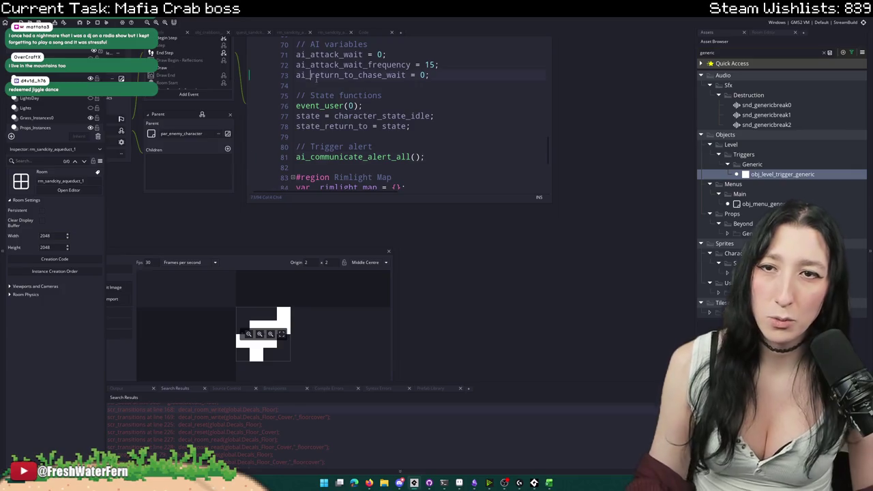
click(320, 83)
text(sprite_re)
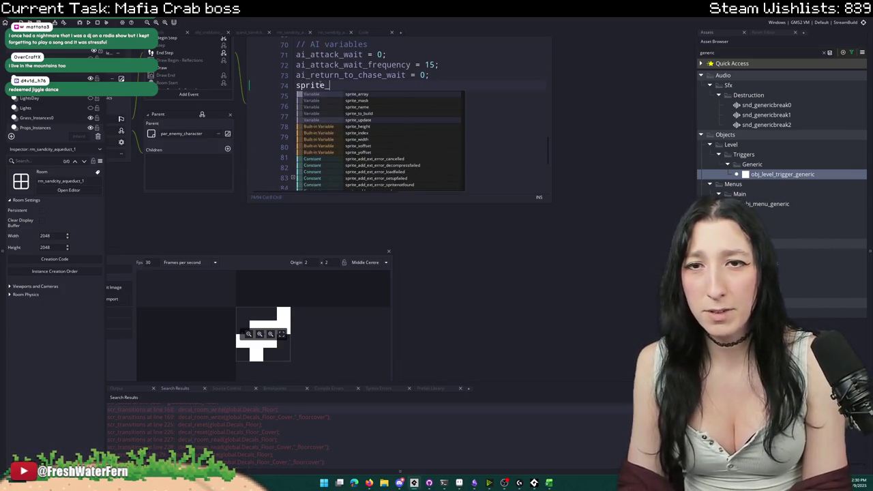
key(Return)
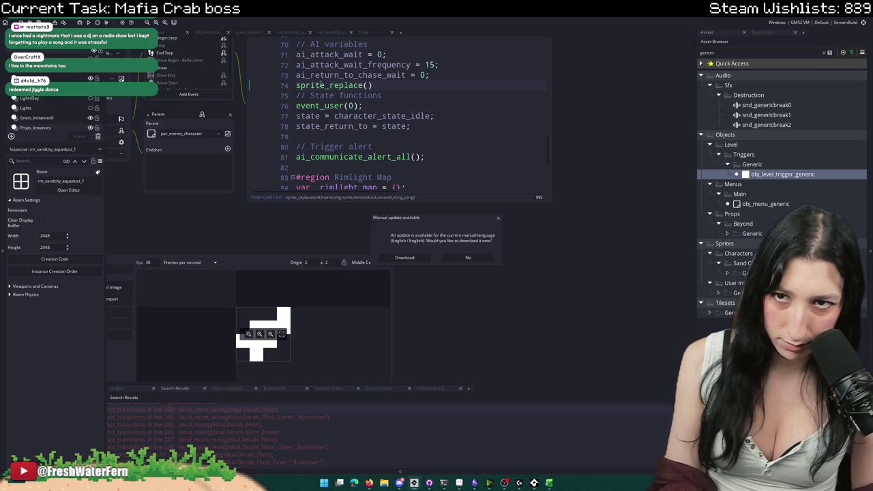
click(468, 258)
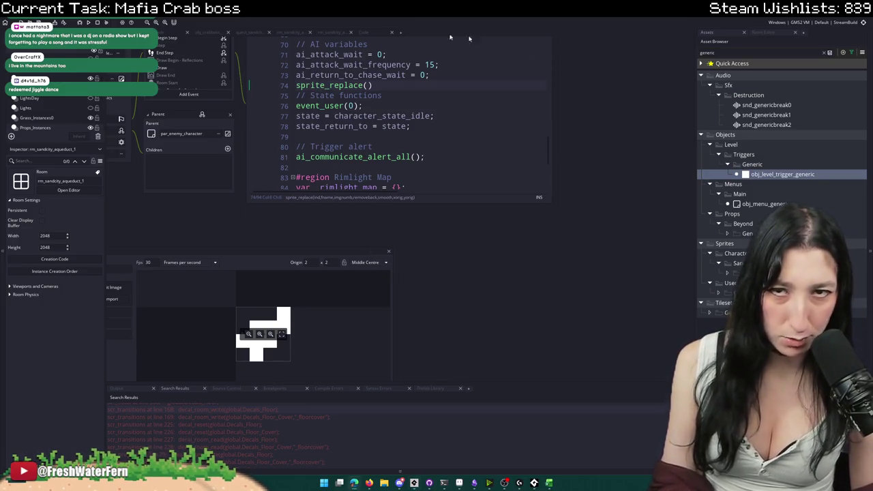
key(F1)
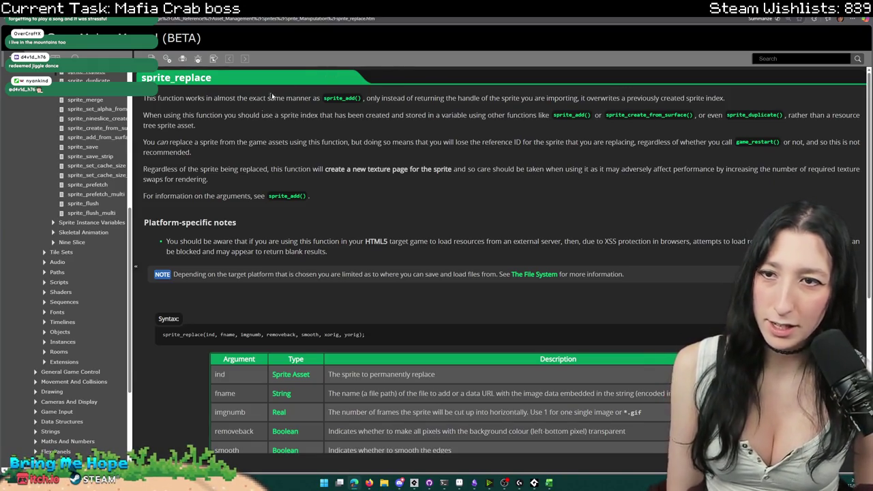
- Read the sprite_replace page, including its note about creating a new texture page
drag(221, 169, 547, 159)
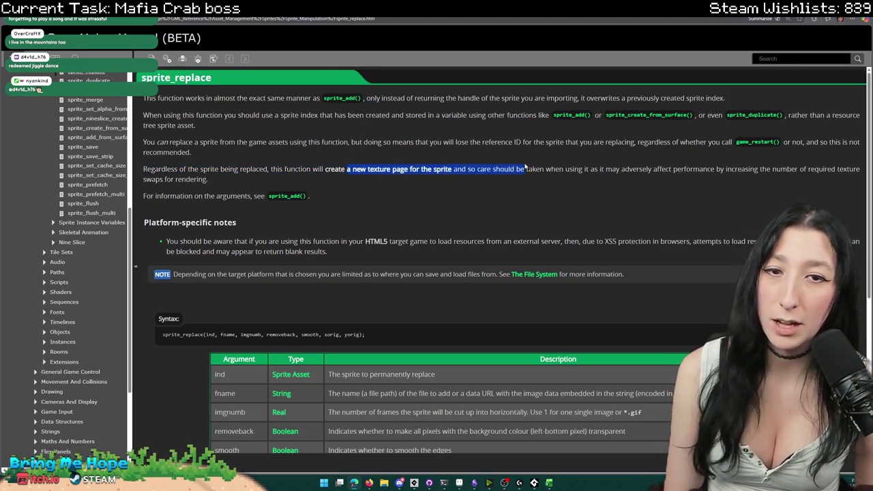
click(498, 191)
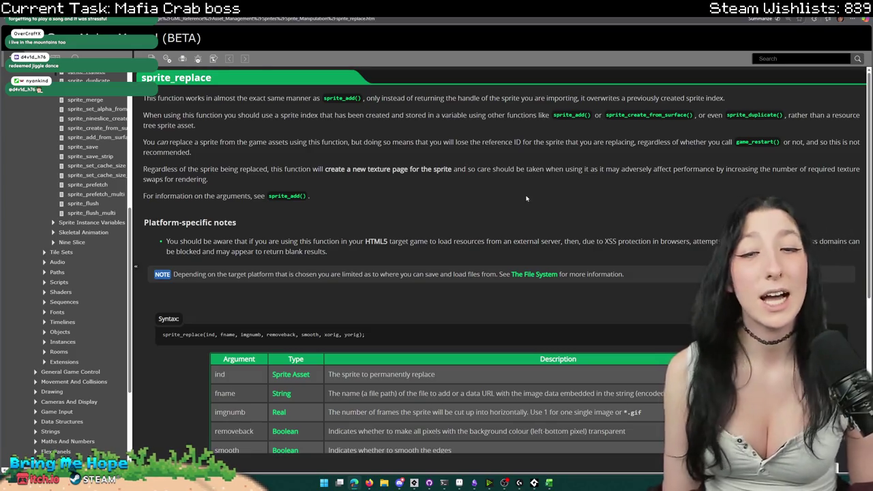
scroll(407, 155, down, 5)
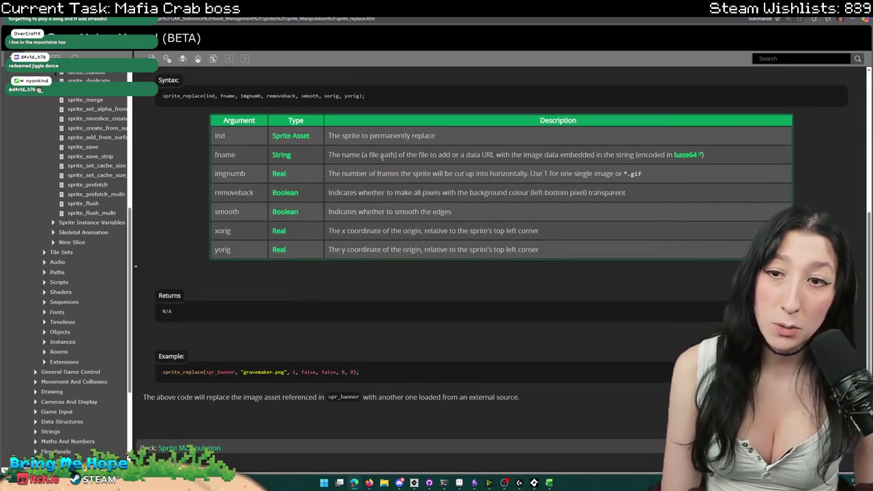
scroll(273, 163, up, 3)
scroll(88, 178, up, 3)
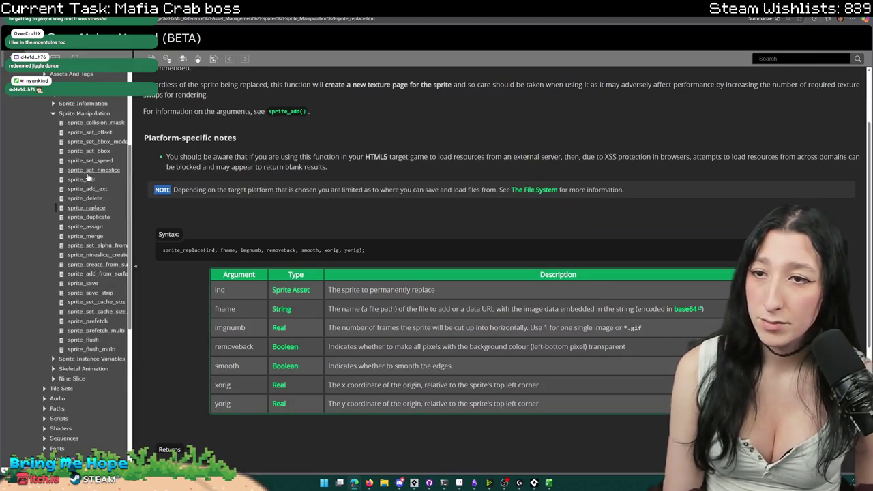
- Check the sprite_delete page's warning about deleting asset sprites, then return to GameMaker
click(93, 199)
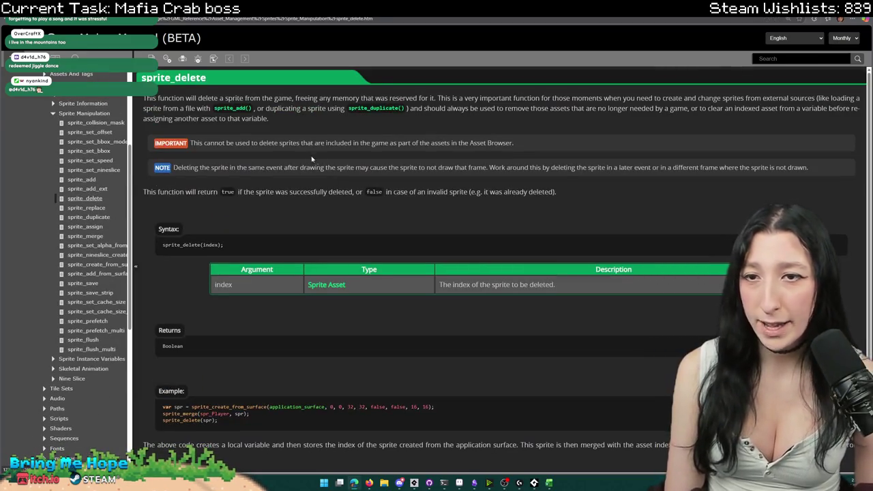
mouse_move(258, 143)
mouse_down()
mouse_move(225, 143)
mouse_move(368, 168)
mouse_move(457, 144)
mouse_move(527, 143)
mouse_up()
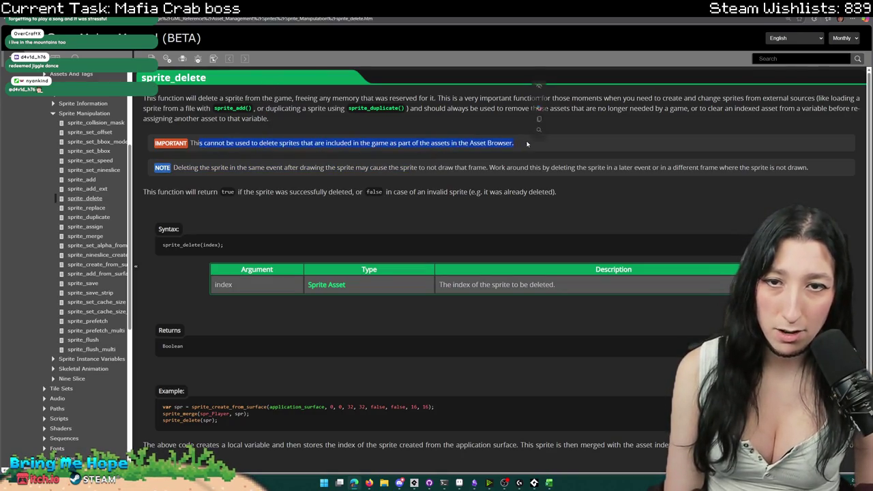
click(525, 166)
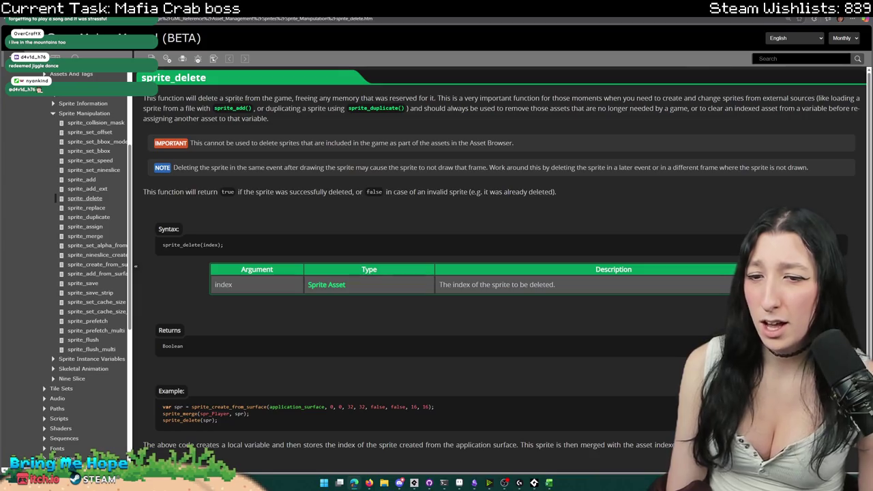
key(alt+Tab)
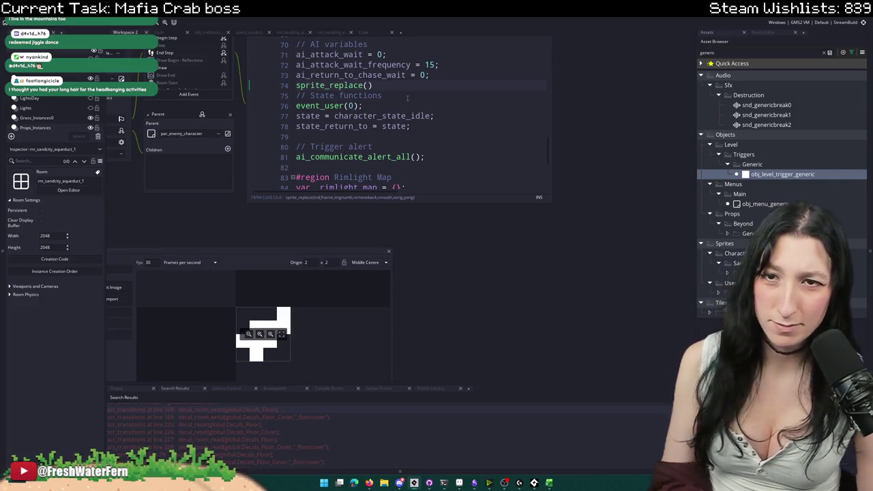
- Delete the sprite_replace() call on line 74 and return to the Decal_Array code tab
drag(382, 85, 293, 84)
key(BackSpace)
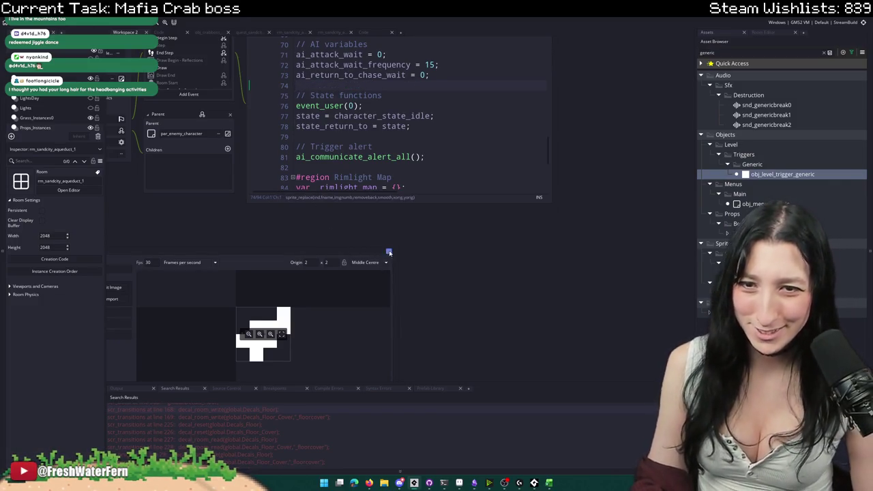
click(364, 32)
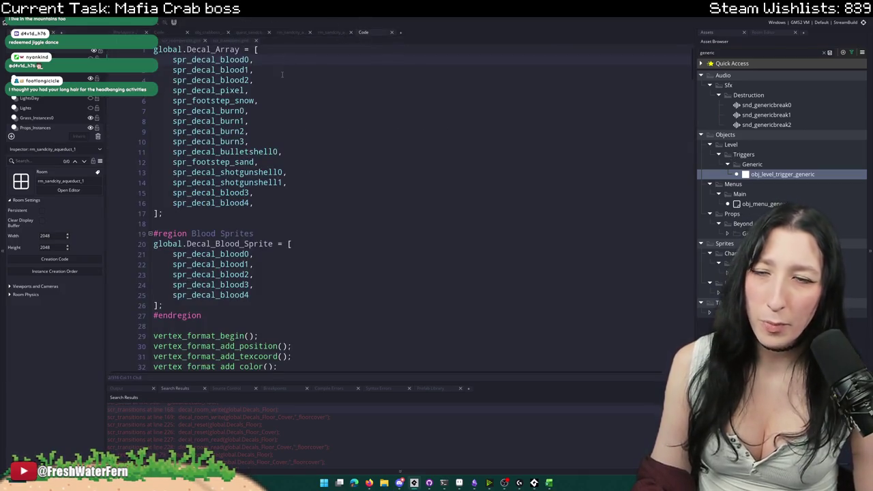
- Search the project for every use of global.Decal_Blood_Sprite
mouse_move(254, 80)
mouse_down()
mouse_move(188, 52)
mouse_move(168, 64)
mouse_up()
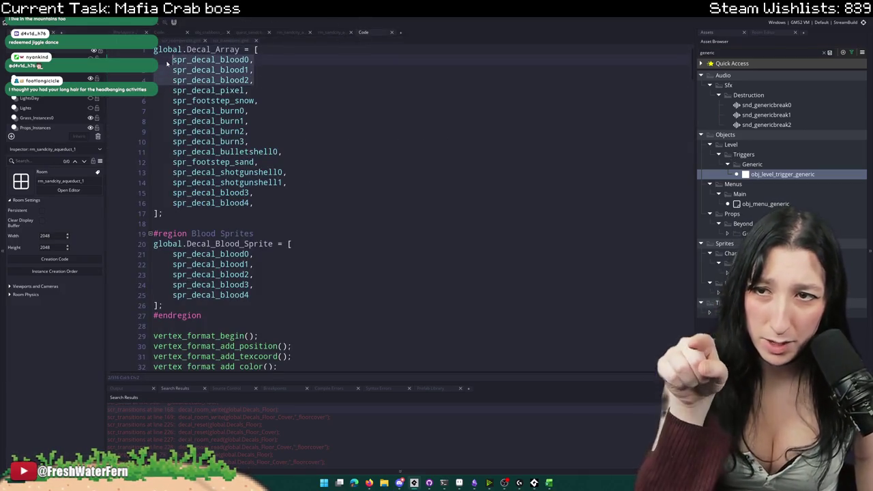
click(254, 193)
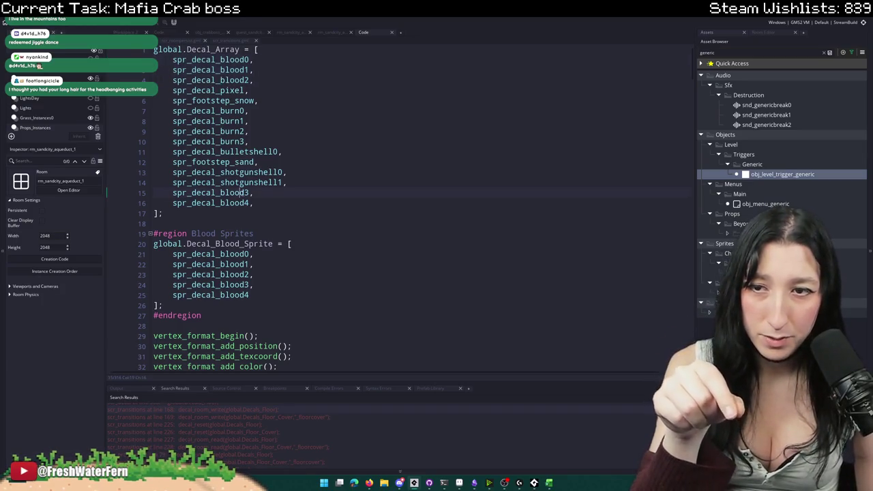
double_click(212, 193)
click(258, 193)
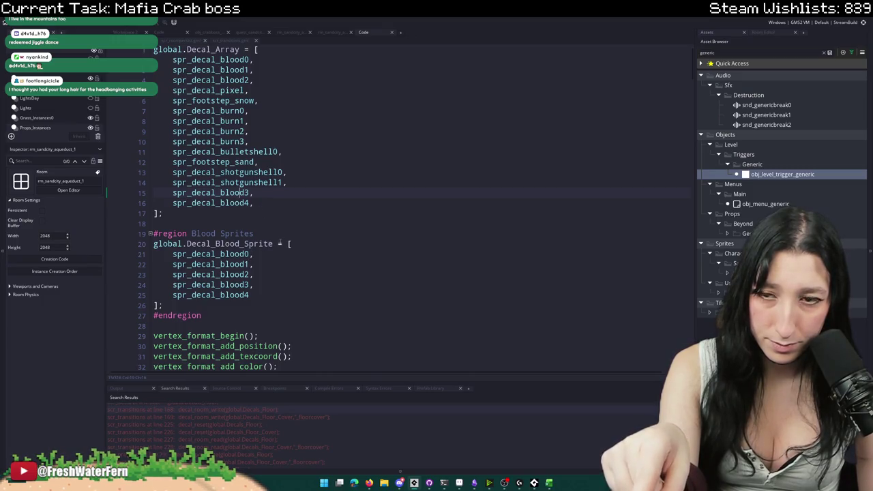
drag(273, 243, 140, 244)
key(ctrl+shift+f)
key(Return)
scroll(289, 341, down, 3)
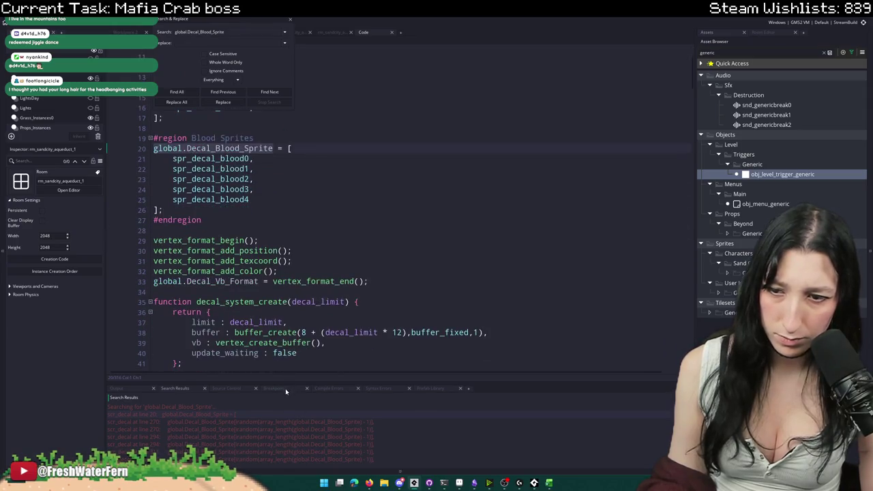
click(292, 20)
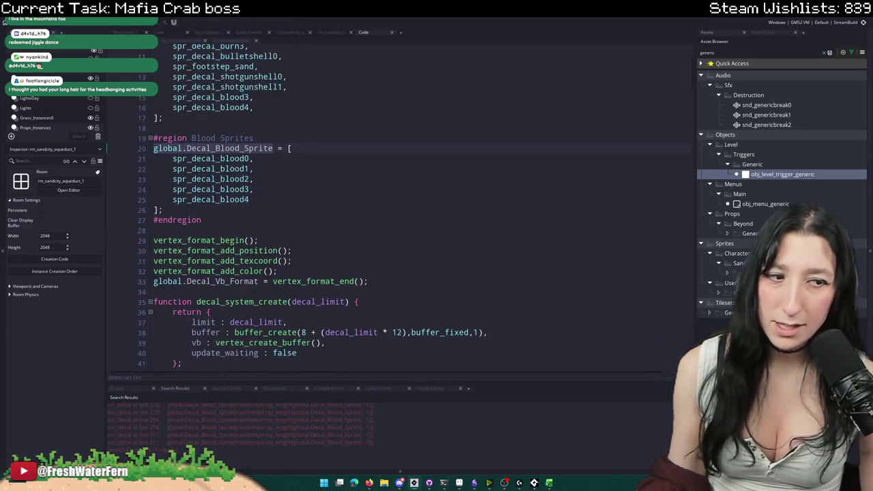
- Move the spr_decal_blood3 and spr_decal_blood4 lines up to follow spr_decal_blood2
scroll(260, 210, up, 3)
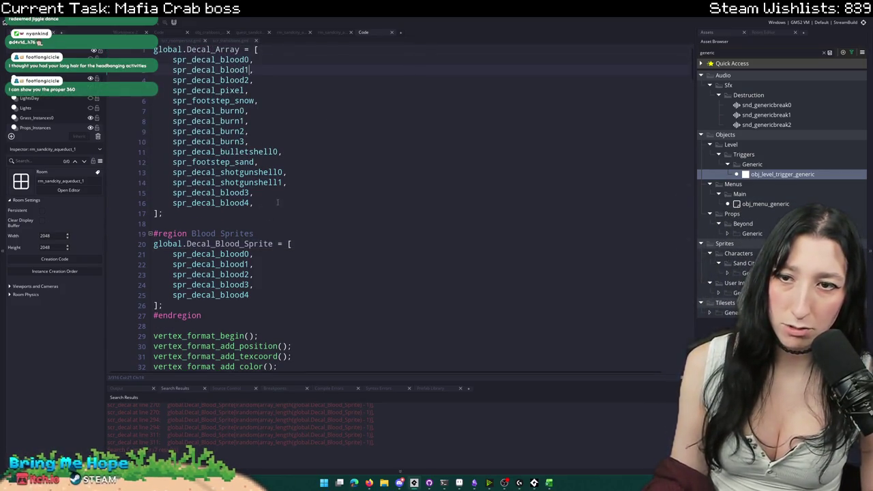
drag(254, 204, 181, 196)
click(303, 197)
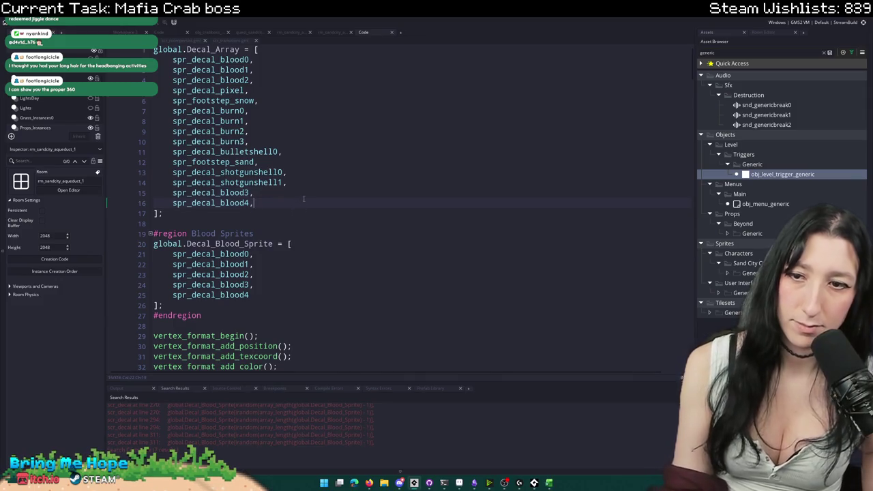
key(Delete)
key(Down)
key(Return)
text(spr_decal_blood3,     spr_decal_blood4,)
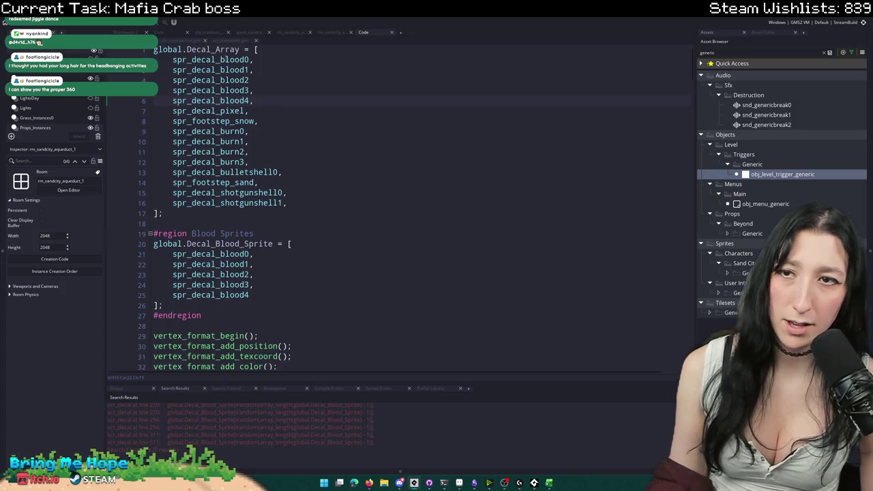
scroll(254, 188, down, 8)
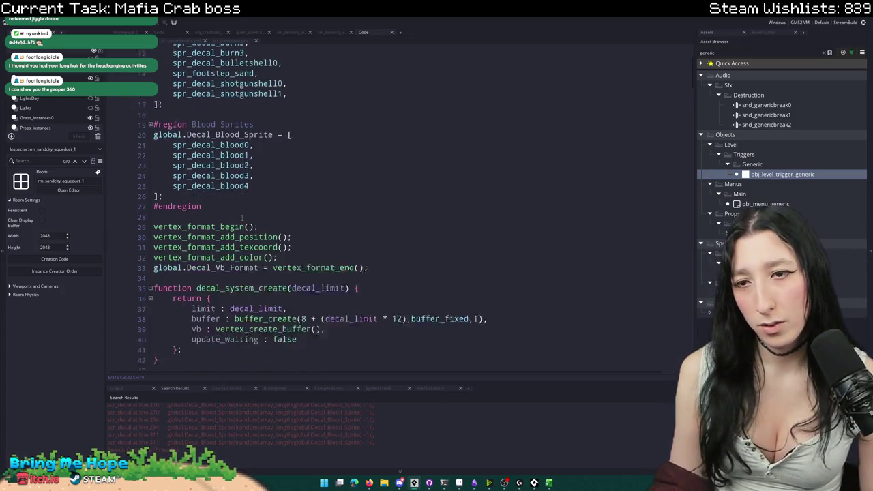
scroll(255, 188, down, 20)
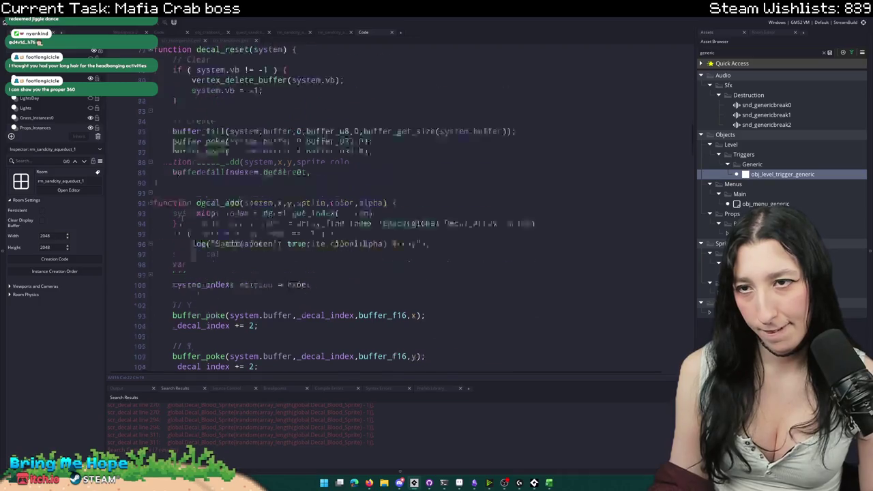
scroll(186, 217, down, 20)
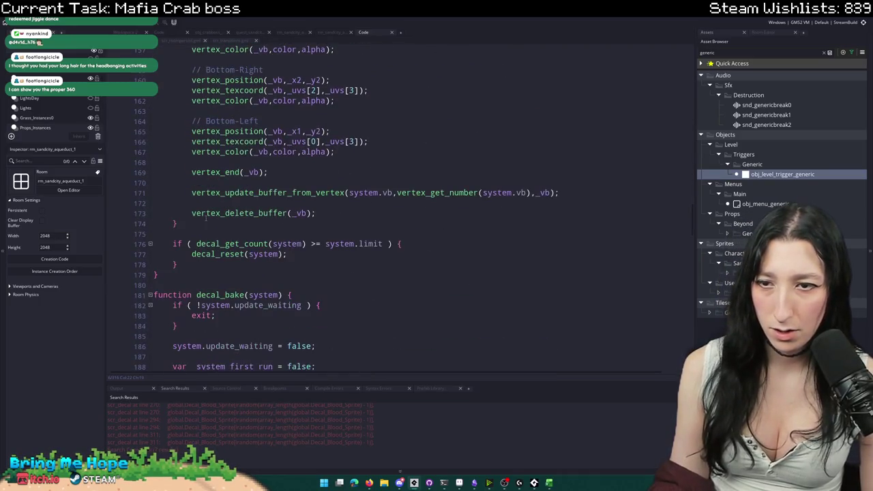
scroll(204, 217, down, 12)
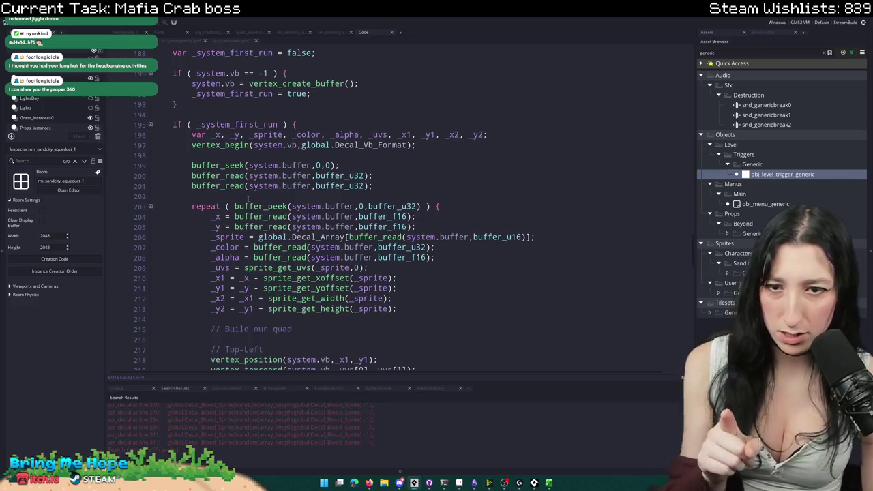
click(420, 195)
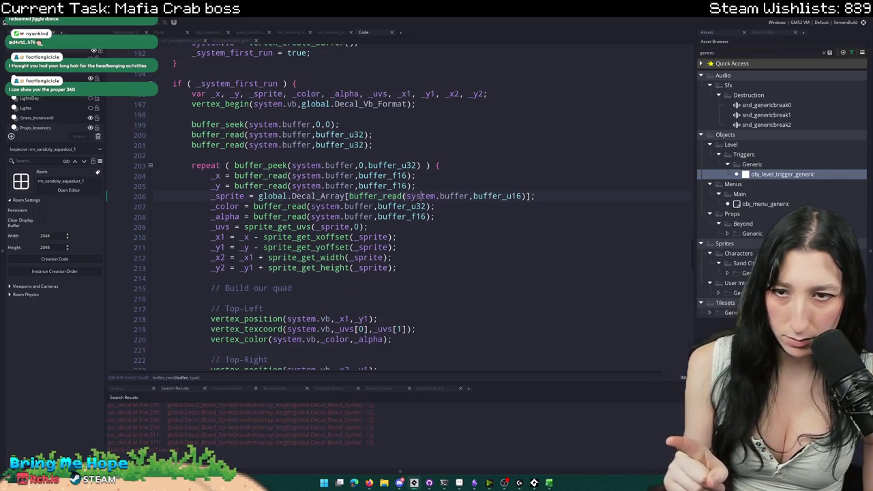
drag(258, 196, 346, 196)
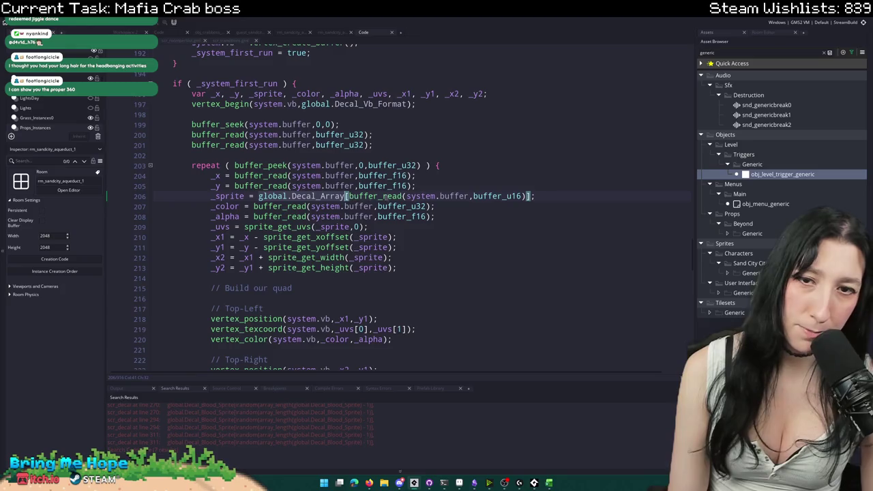
key(F12)
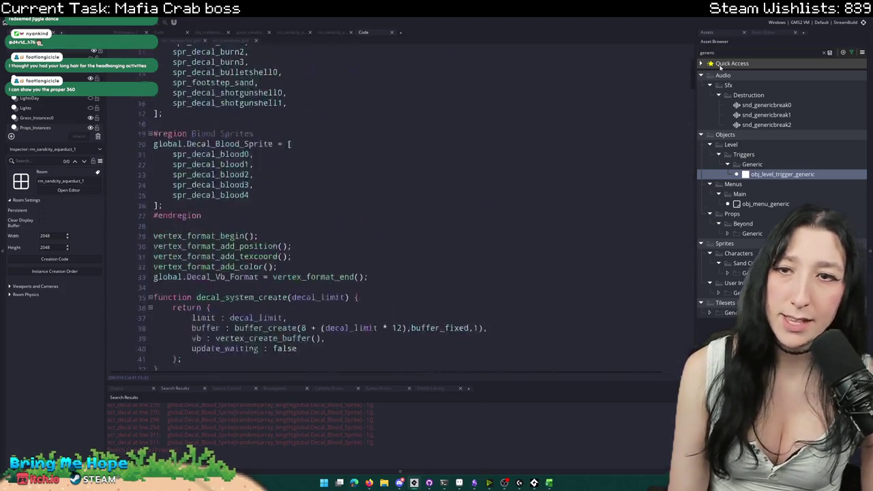
drag(253, 100, 172, 60)
click(260, 72)
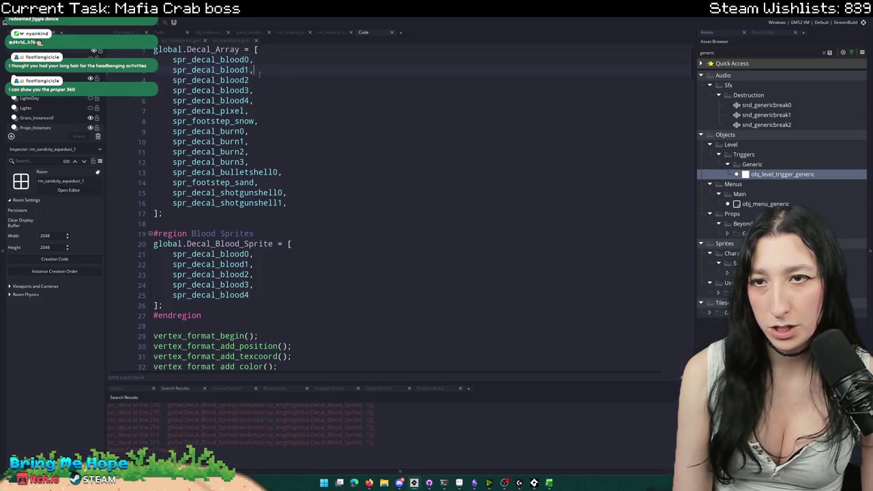
click(263, 100)
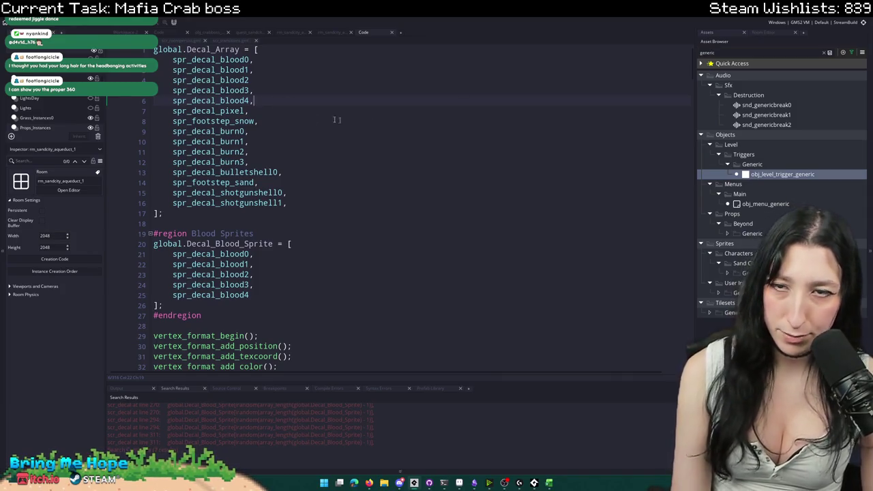
key(Down)
mouse_move(253, 100)
mouse_down()
mouse_move(157, 54)
mouse_move(176, 50)
mouse_up()
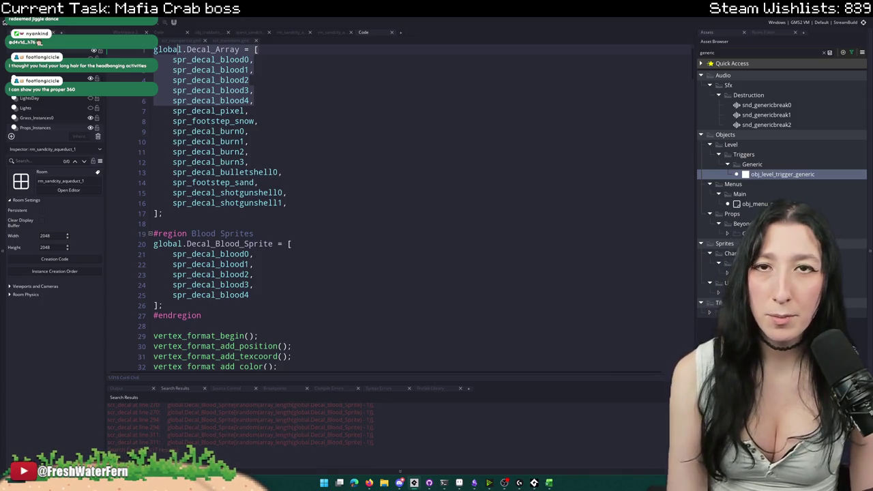
scroll(544, 251, down, 14)
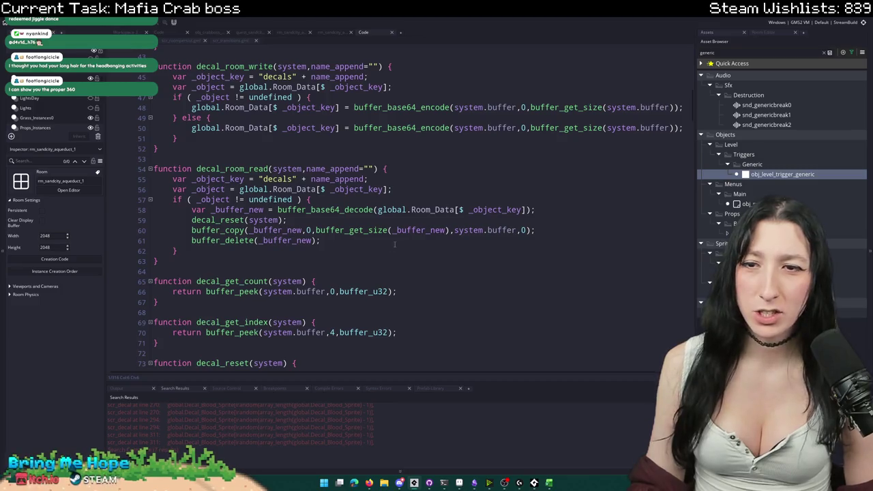
scroll(395, 244, down, 4)
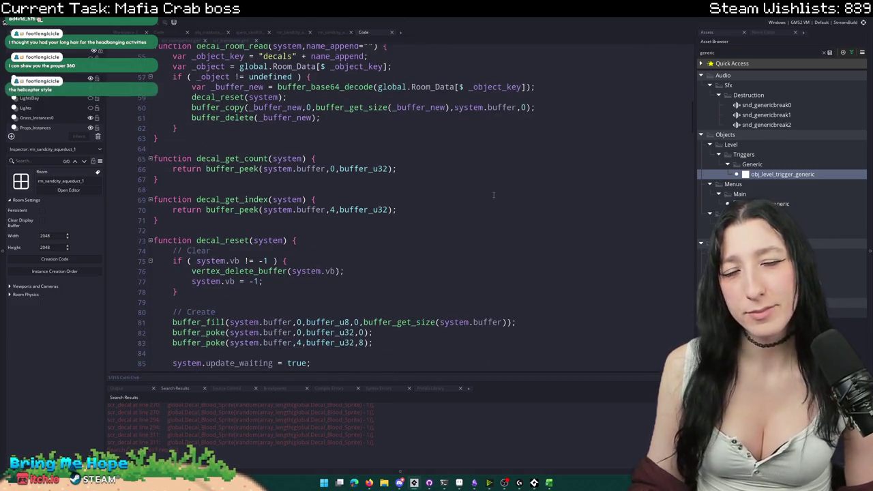
scroll(493, 184, up, 2)
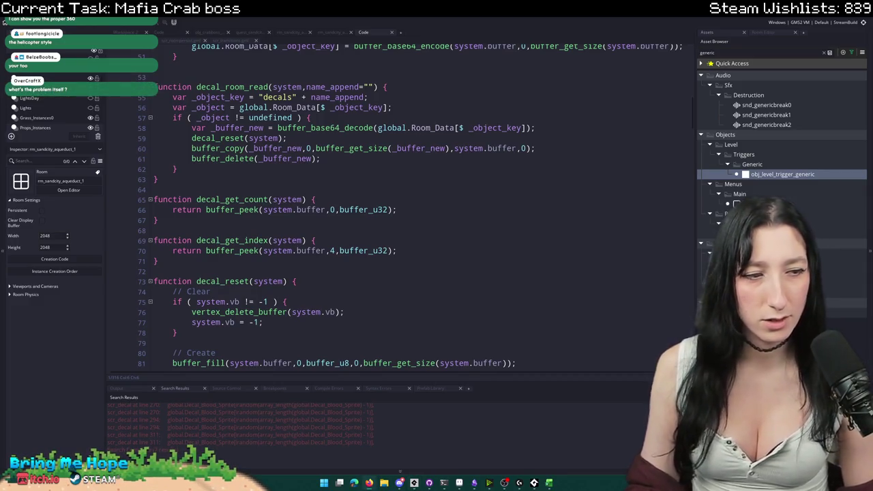
scroll(505, 174, up, 3)
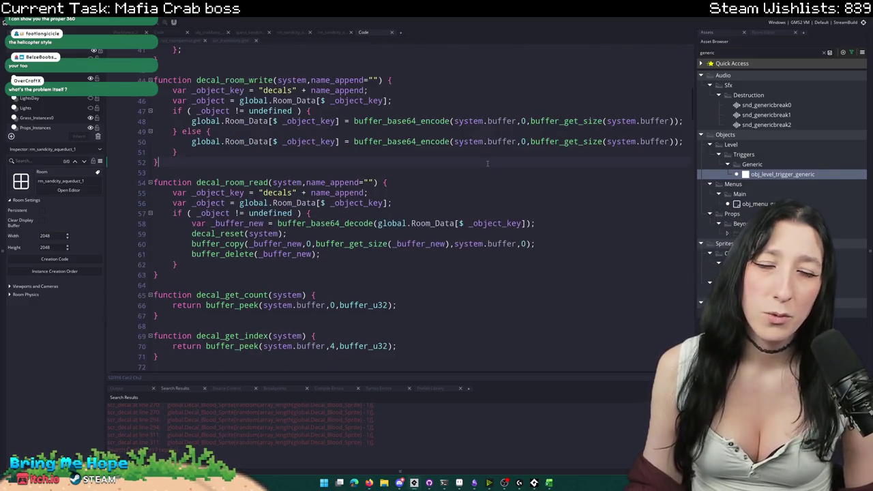
click(467, 204)
click(477, 191)
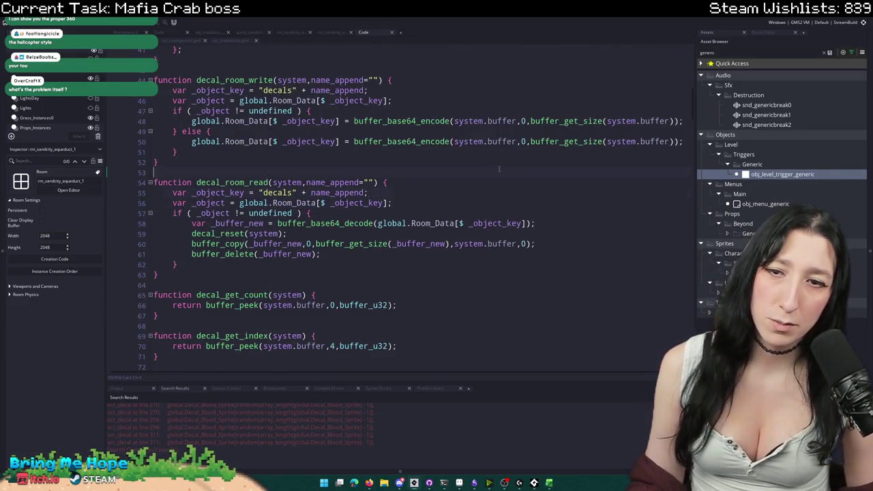
click(478, 184)
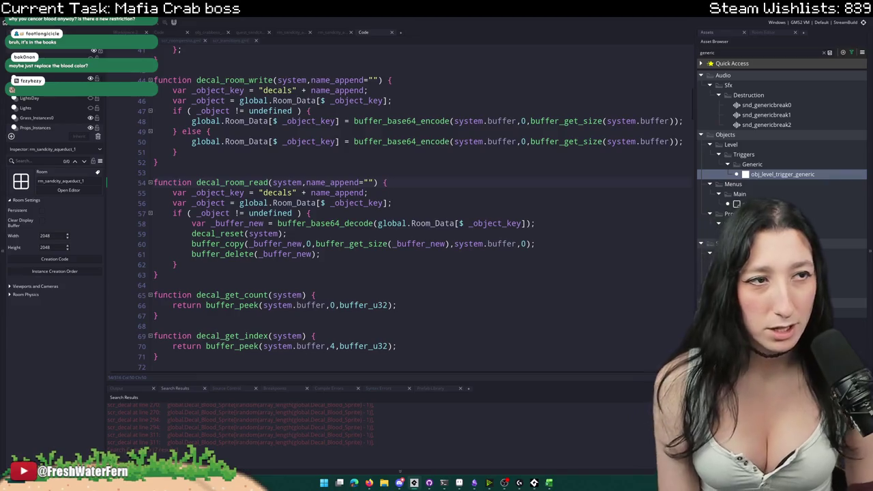
scroll(427, 258, down, 10)
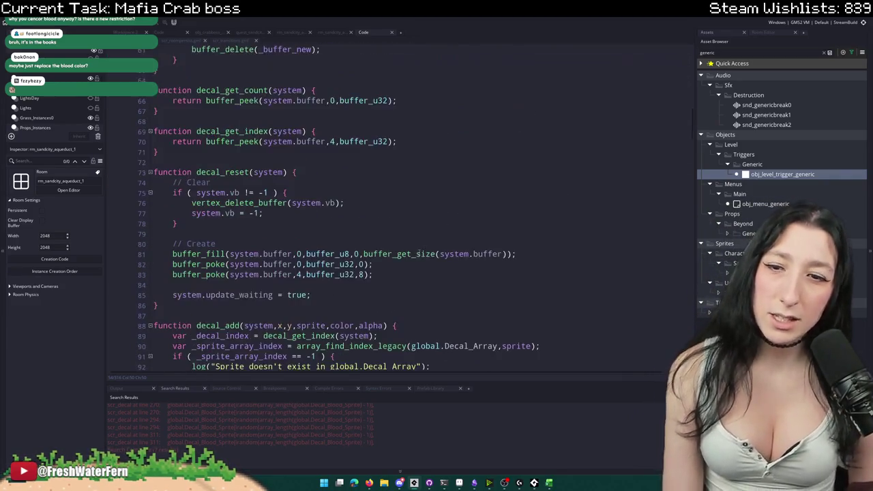
scroll(427, 257, up, 4)
scroll(370, 256, up, 1)
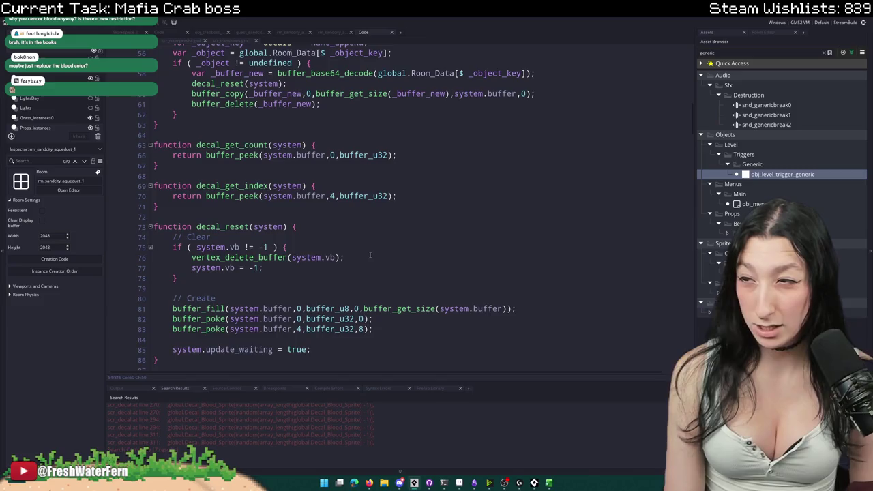
scroll(371, 256, down, 7)
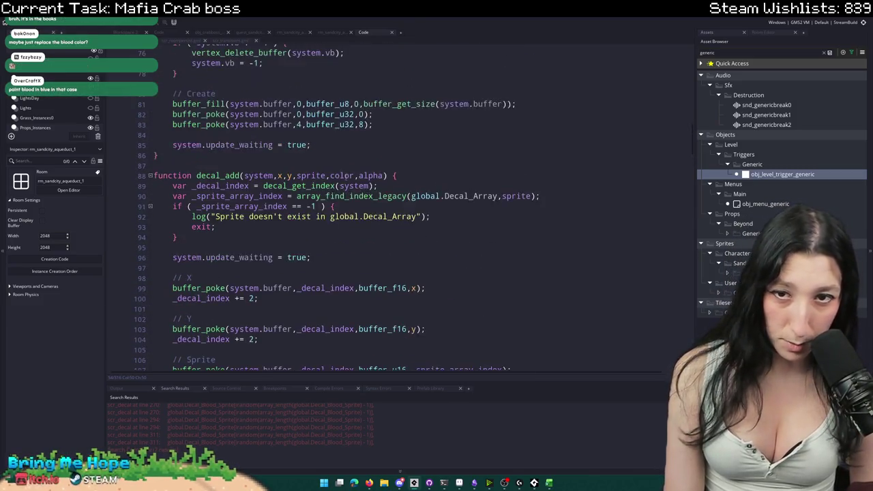
scroll(352, 176, up, 20)
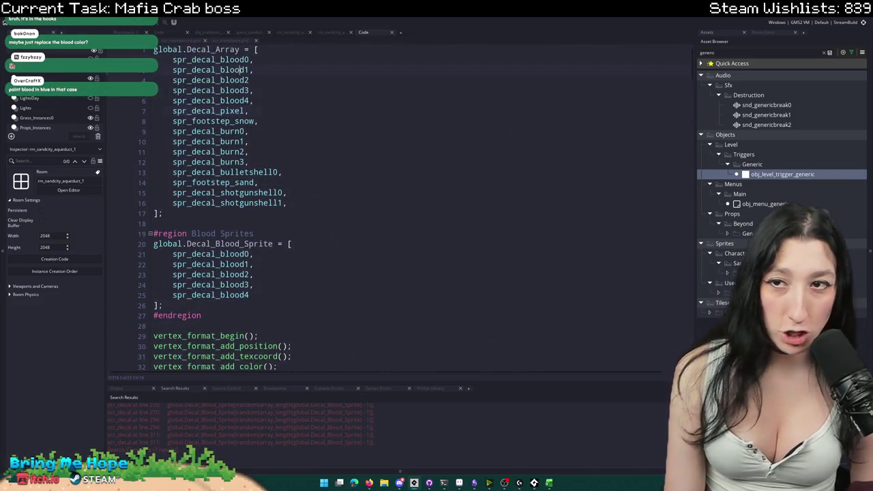
middle_click(239, 60)
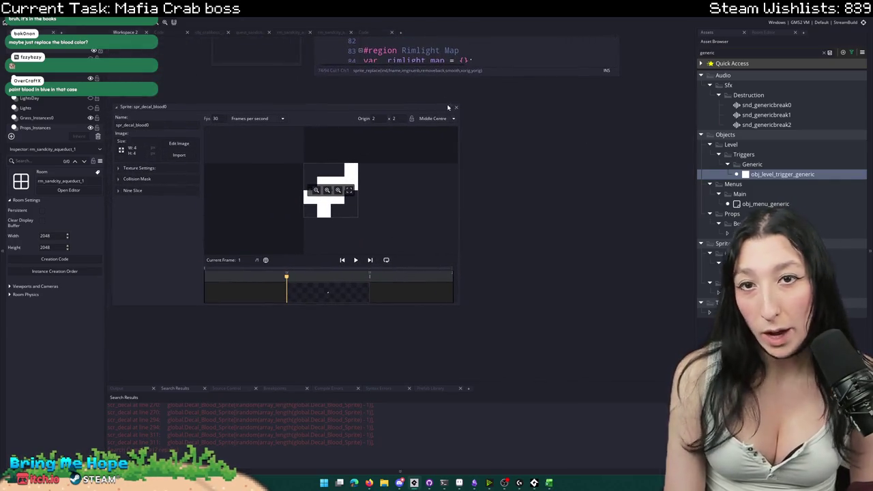
click(456, 107)
click(366, 32)
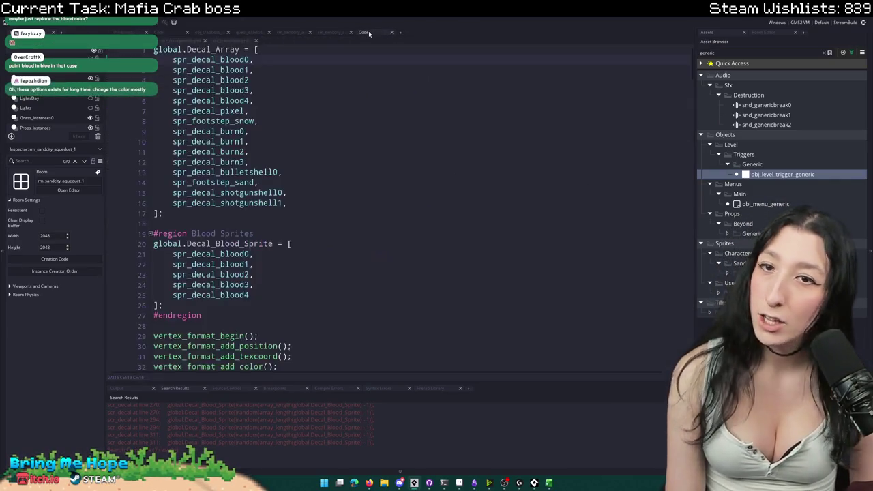
middle_click(211, 110)
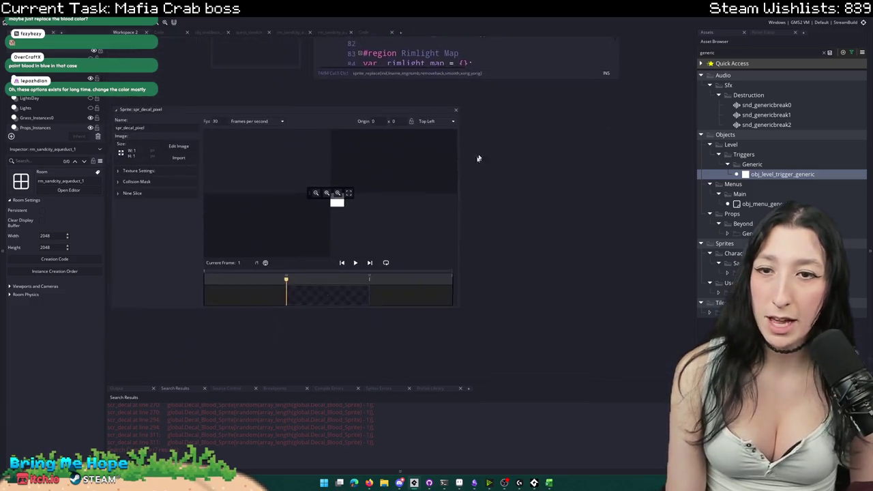
click(456, 109)
click(364, 32)
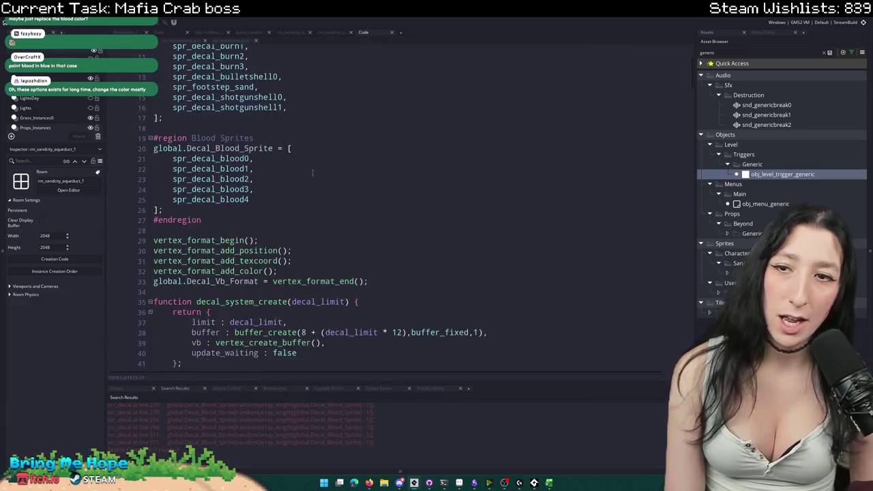
scroll(313, 172, down, 20)
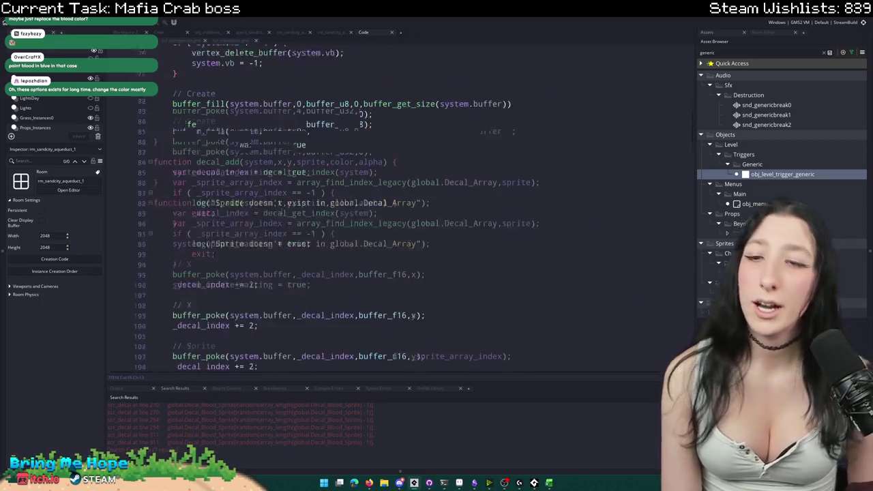
scroll(266, 206, down, 5)
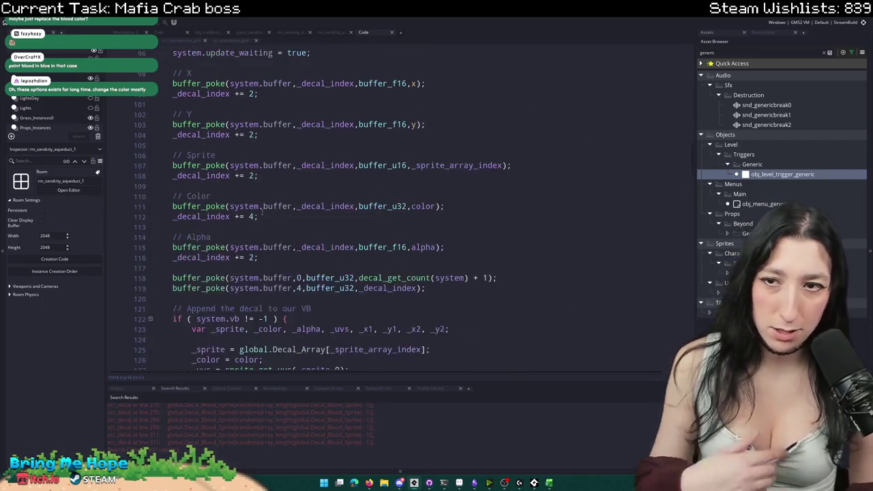
scroll(266, 211, up, 7)
scroll(267, 194, down, 5)
scroll(269, 201, down, 20)
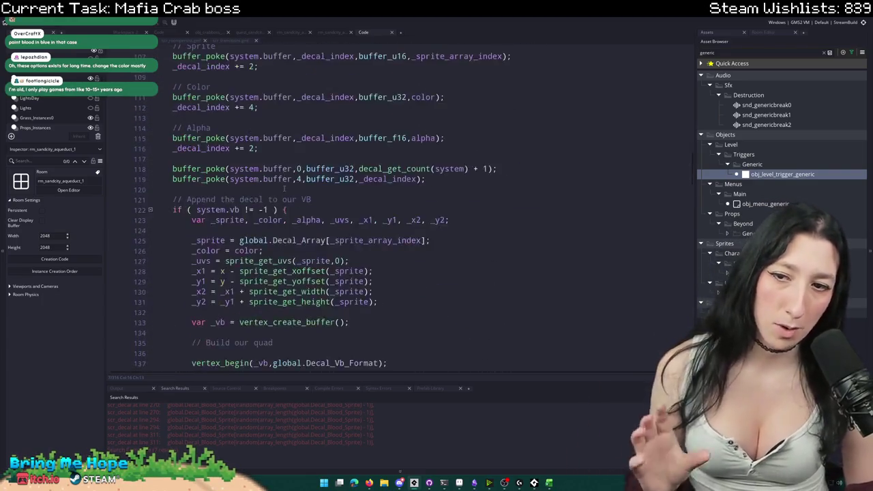
scroll(277, 213, down, 8)
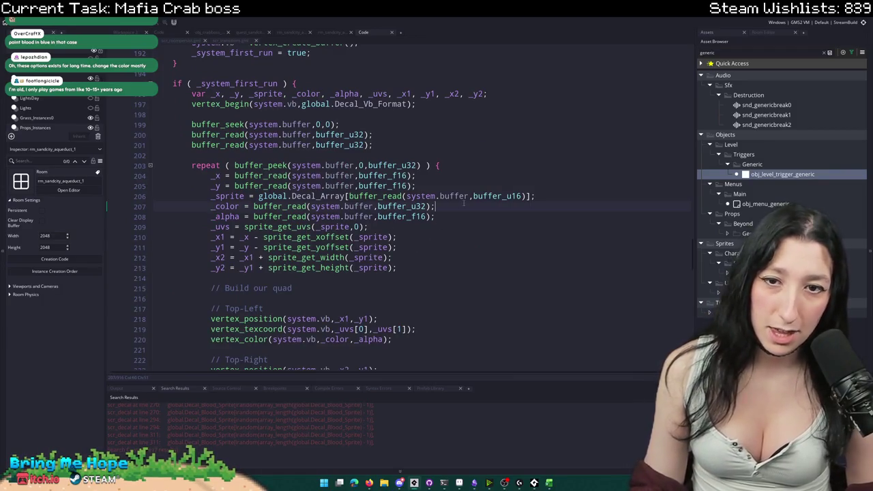
click(341, 198)
double_click(229, 197)
click(512, 196)
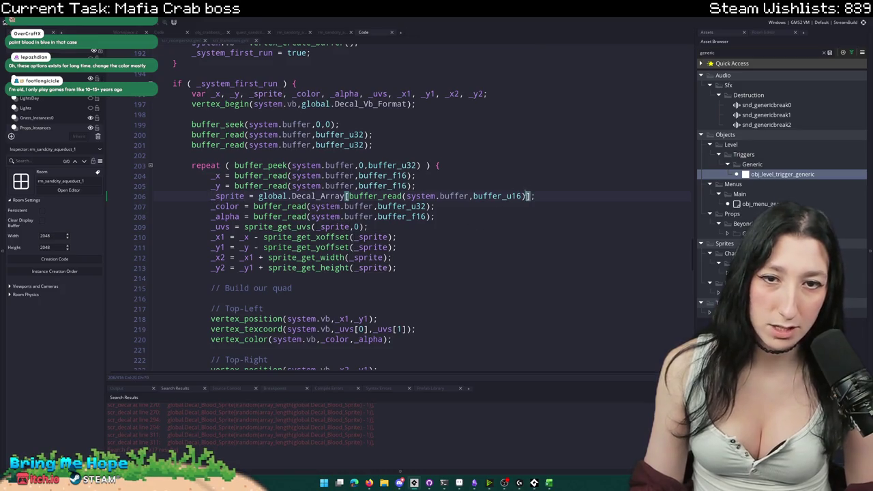
click(351, 197)
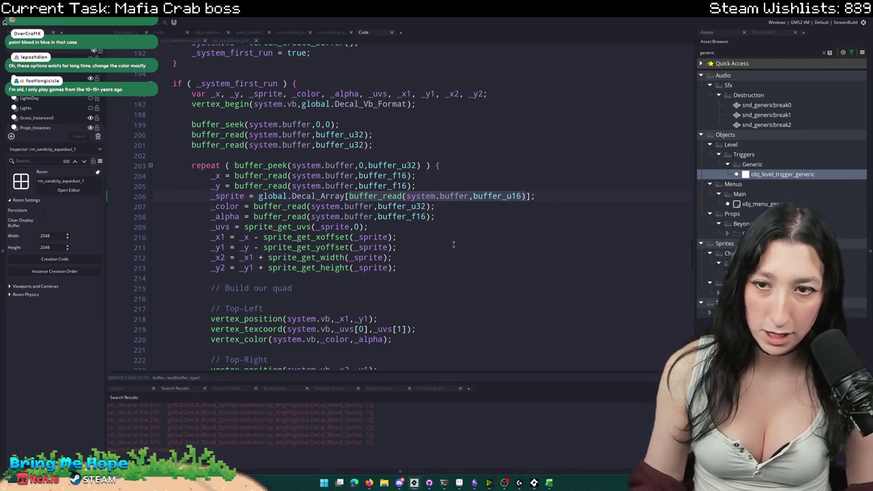
click(205, 216)
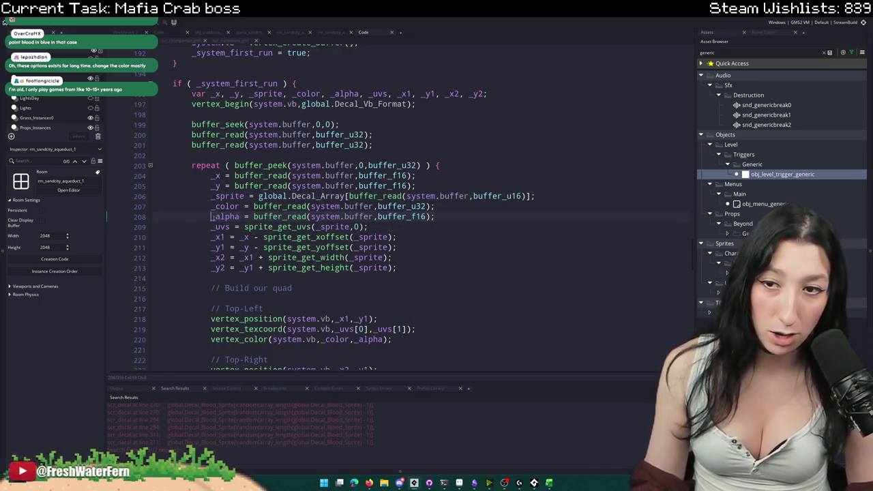
click(504, 213)
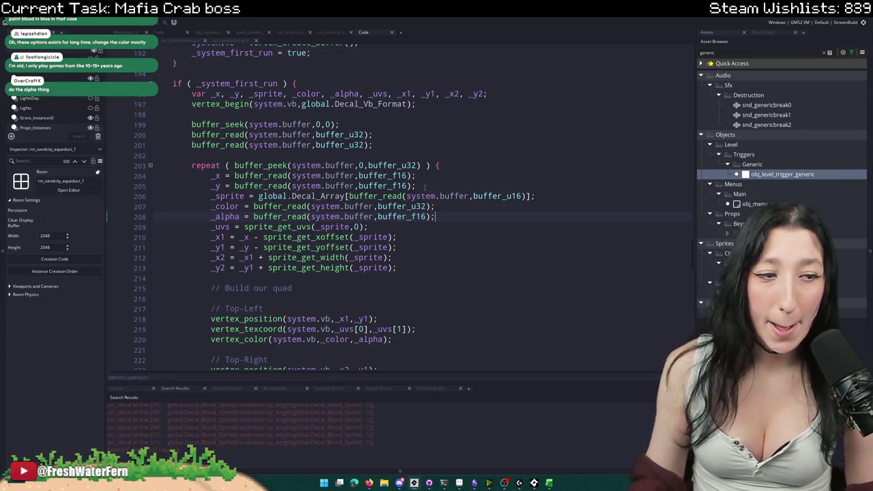
click(554, 189)
- Add a line reading _sprite_index via buffer_read(system.buffer,buffer_u16) and declare it in the var list
key(Return)
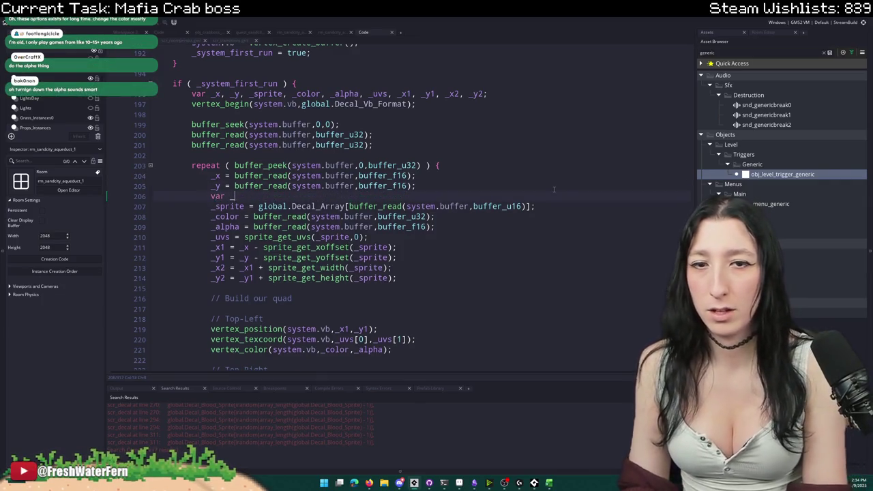
text(var _sprite_index = buffer_read(system.buffer,buffer_u16);)
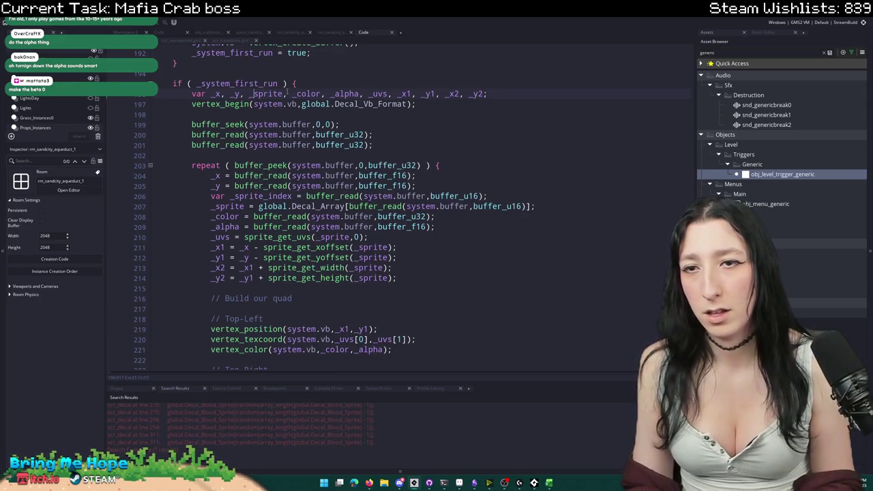
text(_sprite_index,)
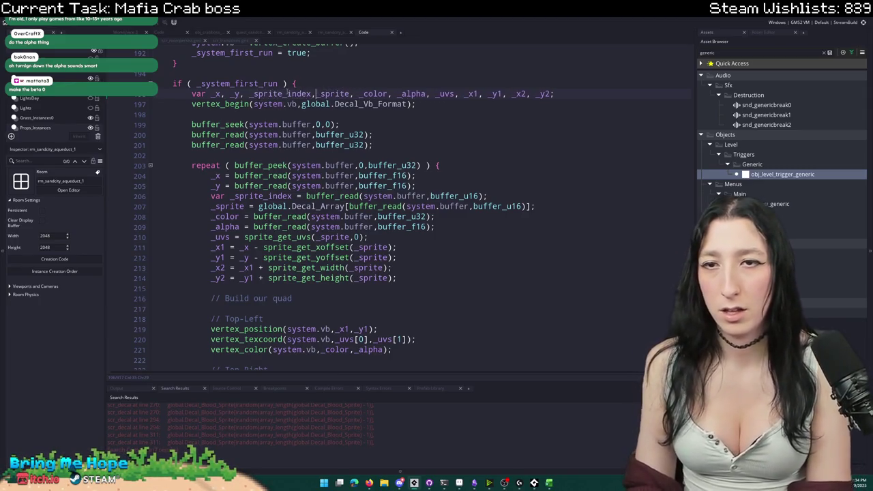
double_click(218, 196)
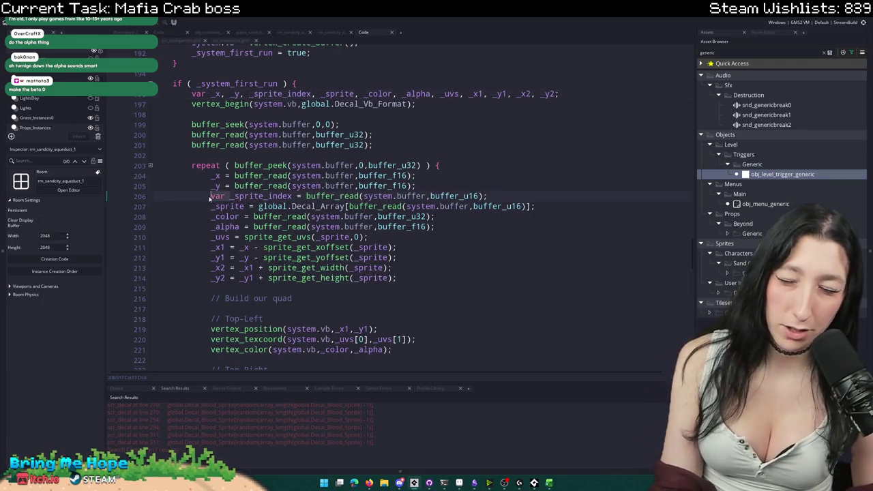
key(Delete)
key(Delete)
- Replace the inline buffer_read inside global.Decal_Array[...] with _sprite_index
drag(533, 206, 349, 206)
text(_sprite_index)
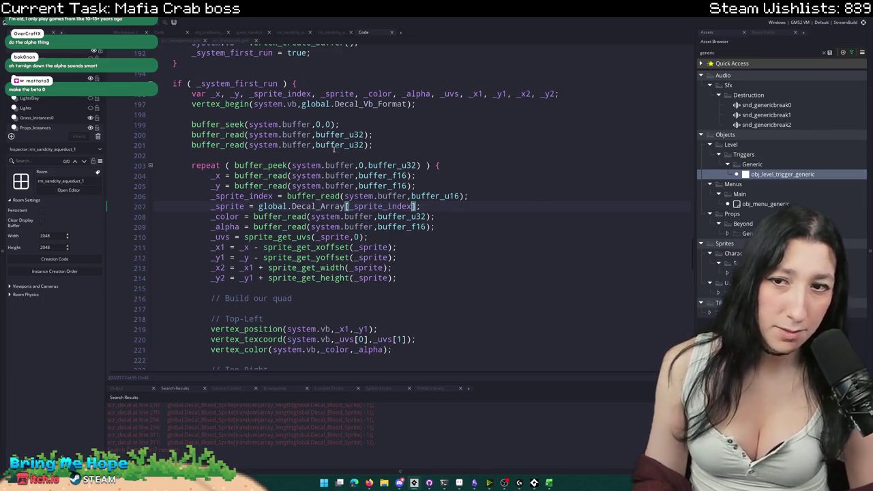
double_click(241, 196)
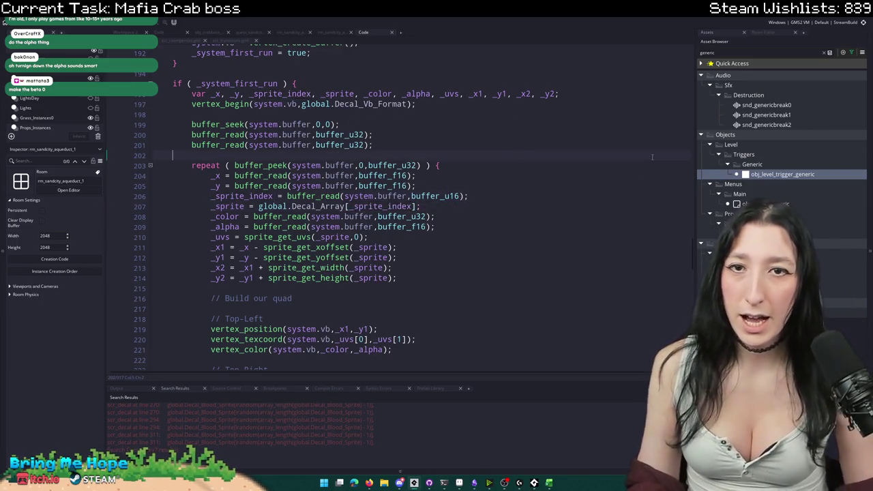
key(ctrl+t)
key(Escape)
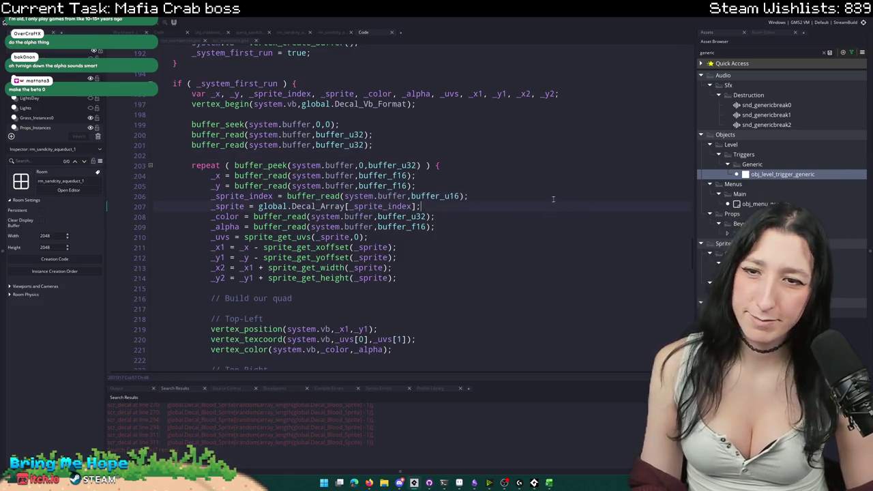
scroll(554, 199, down, 2)
click(514, 159)
- Begin an if ( global.Gameplay_BloodEnabled ) { block after the colour read line
key(Return)
key(Return)
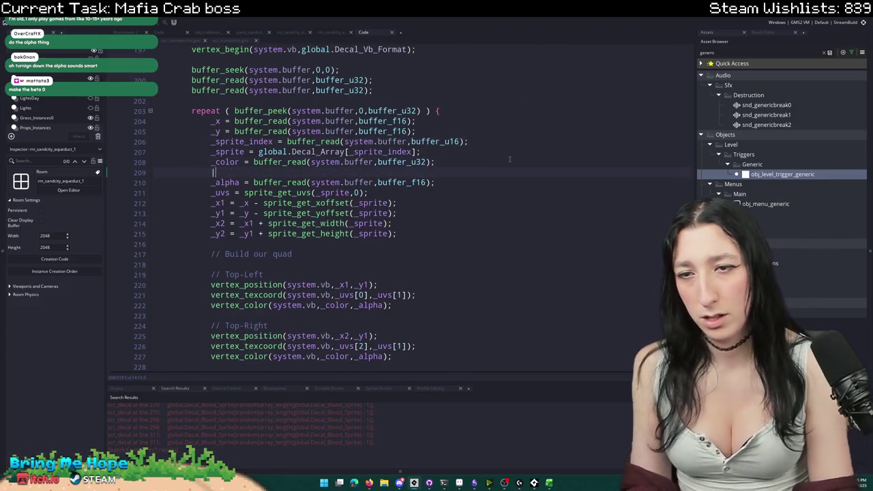
text(if ( global.)
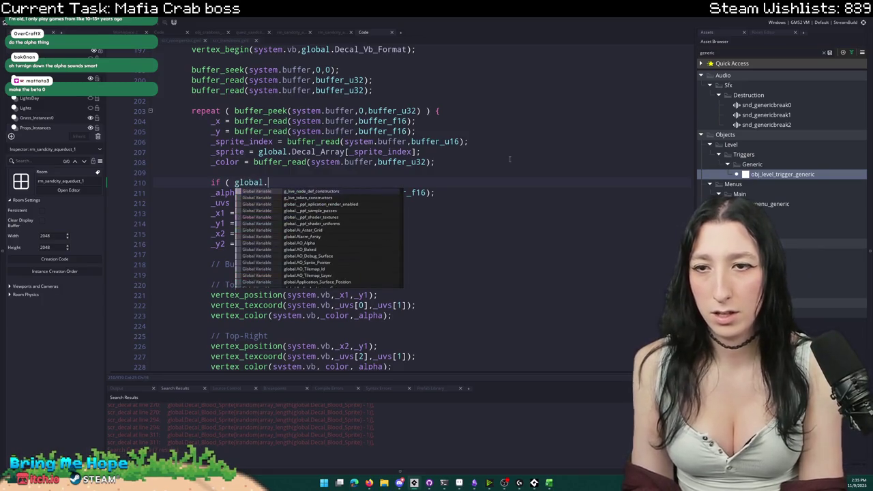
text(Blood)
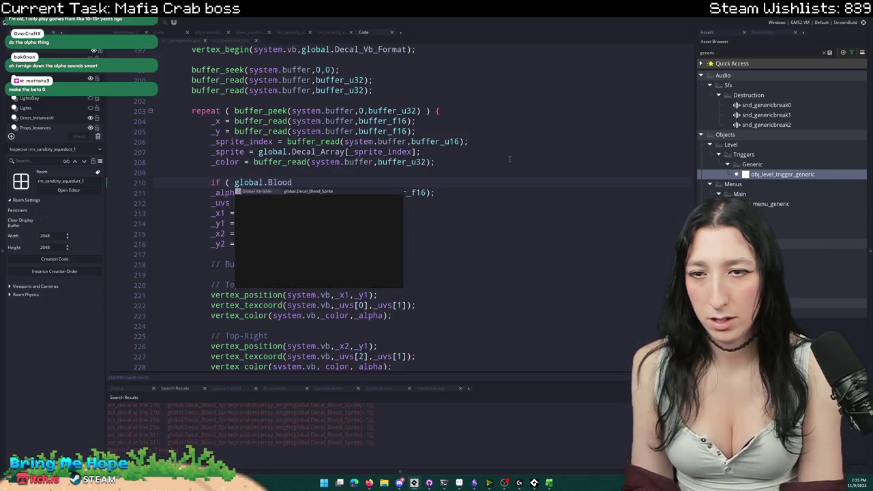
key(BackSpace)
key(BackSpace)
key(BackSpace)
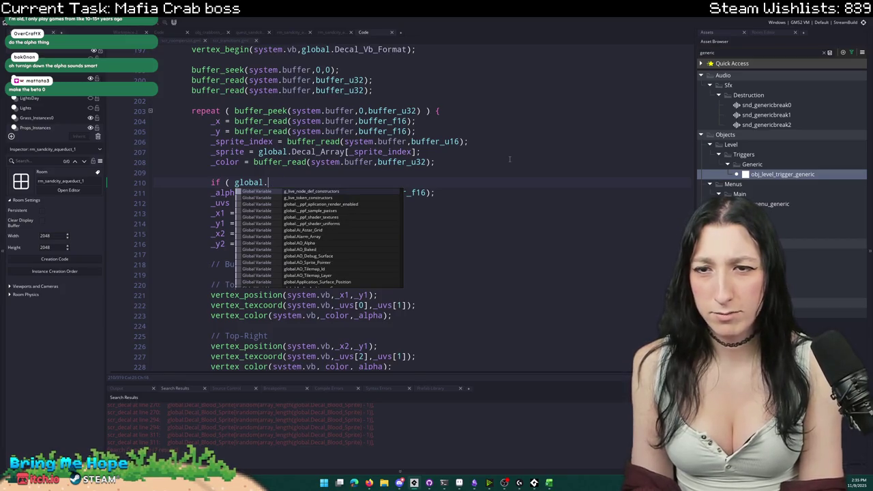
text(Graph)
key(BackSpace)
key(BackSpace)
key(BackSpace)
text(Acces)
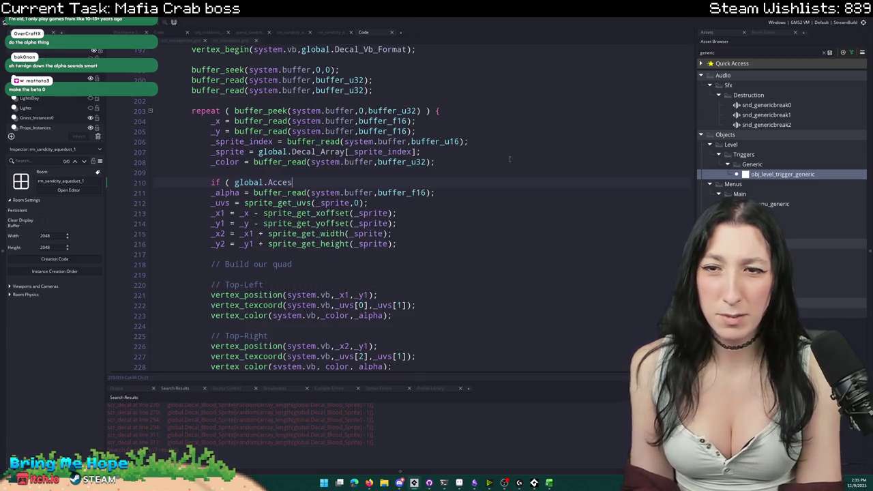
key(BackSpace)
key(BackSpace)
key(BackSpace)
key(BackSpace)
key(BackSpace)
text(G)
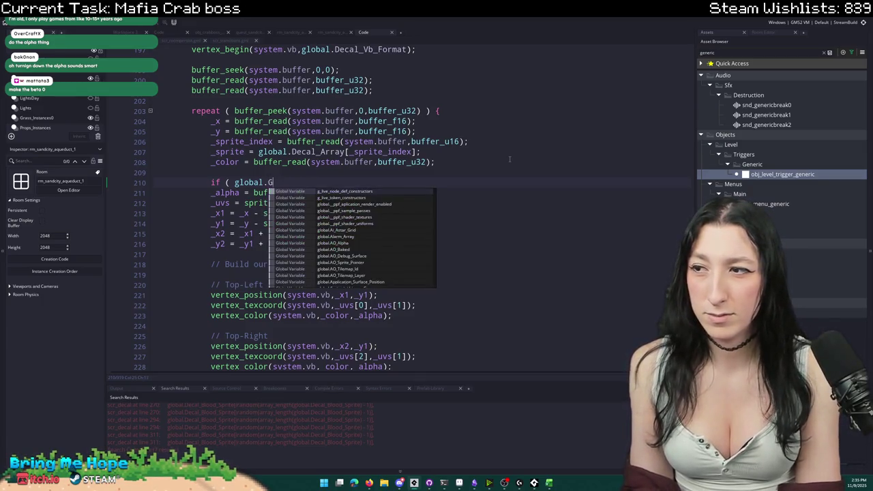
text(ameplay)
key(Escape)
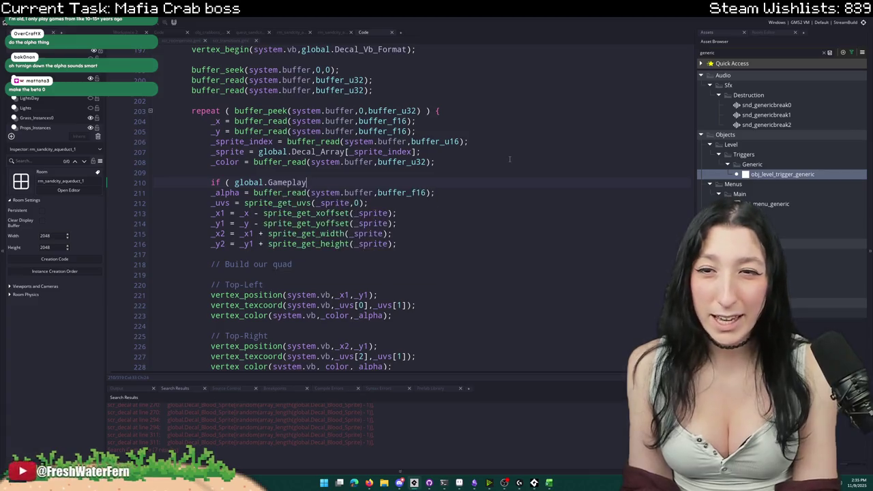
text(_)
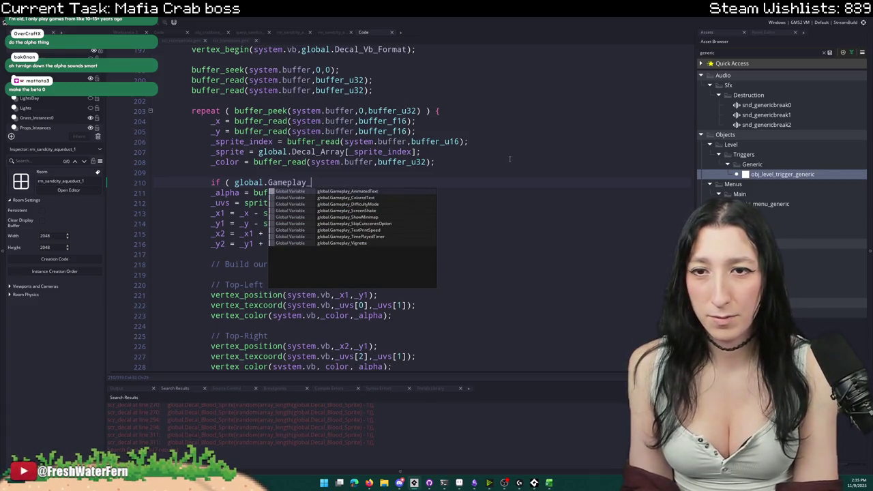
text(BloodEnabled ) {)
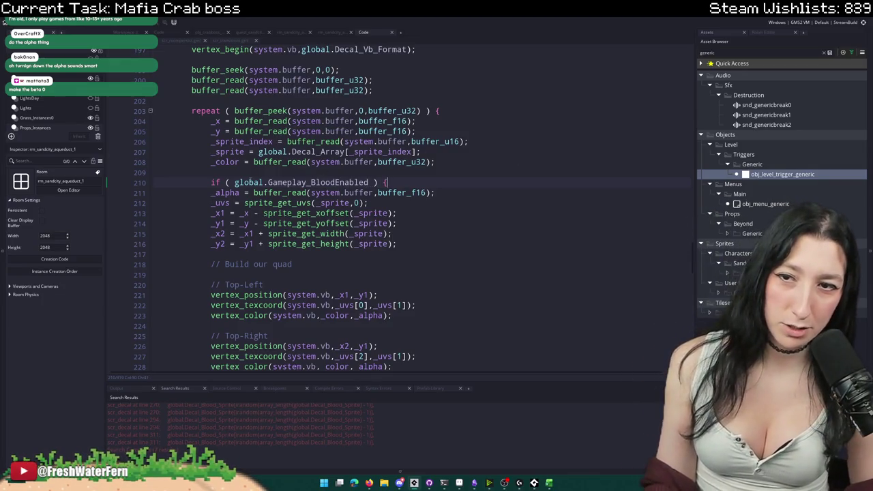
- Negate the condition to !global.Gameplay_BloodEnabled and close the block around a placeholder body line
click(235, 182)
text(!)
click(434, 192)
key(Return)
text(})
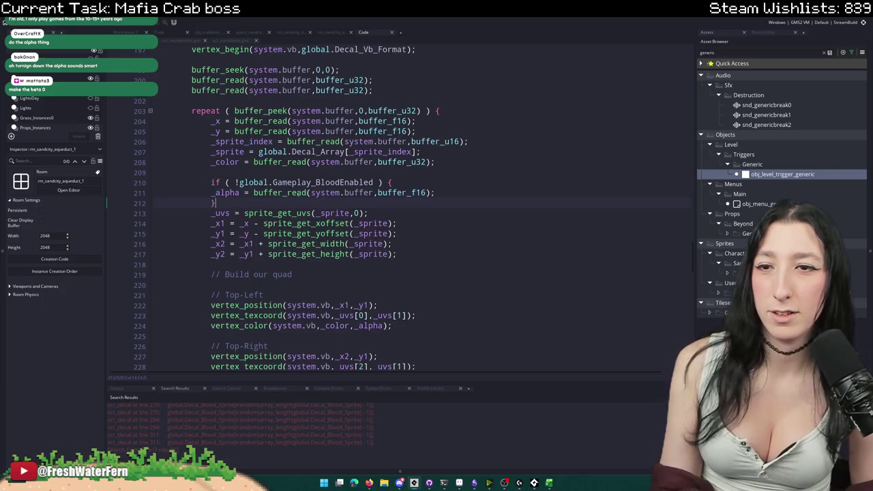
key(BackSpace)
key(BackSpace)
key(BackSpace)
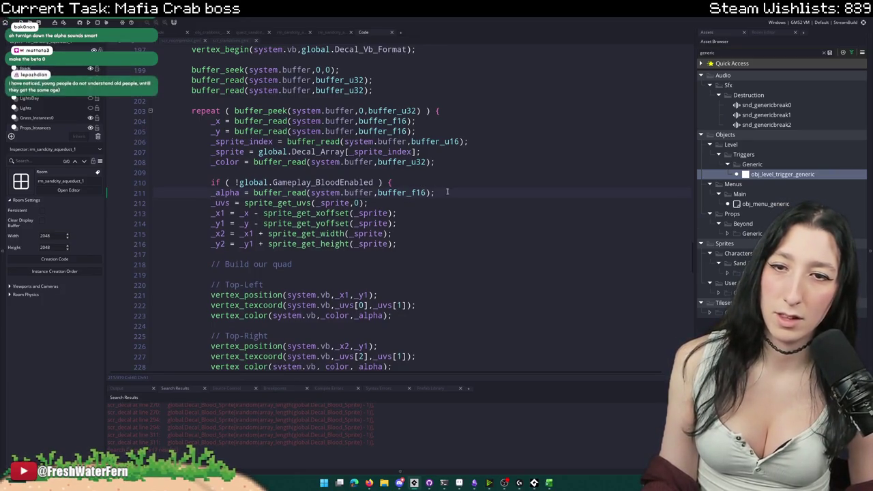
click(436, 182)
key(Return)
text(_sprite_index)
key(Return)
text(})
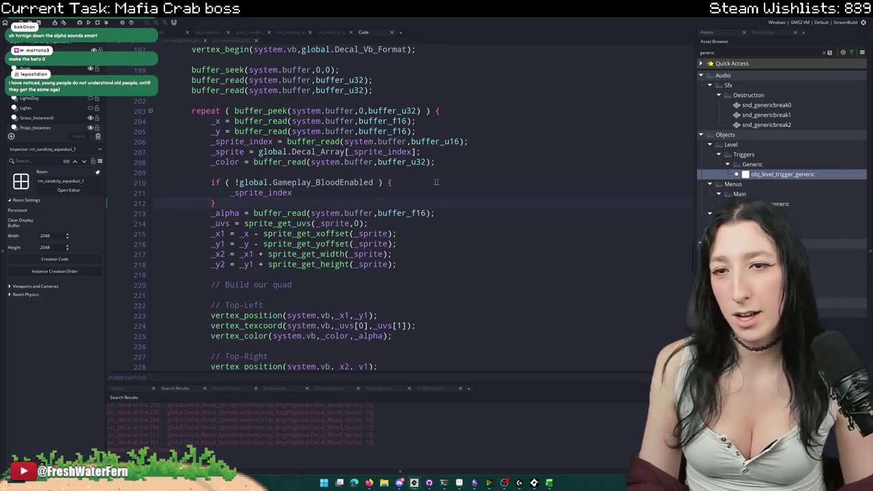
- Move the blood check block to just below the _alpha read line
drag(217, 203, 164, 181)
key(ctrl+c)
key(BackSpace)
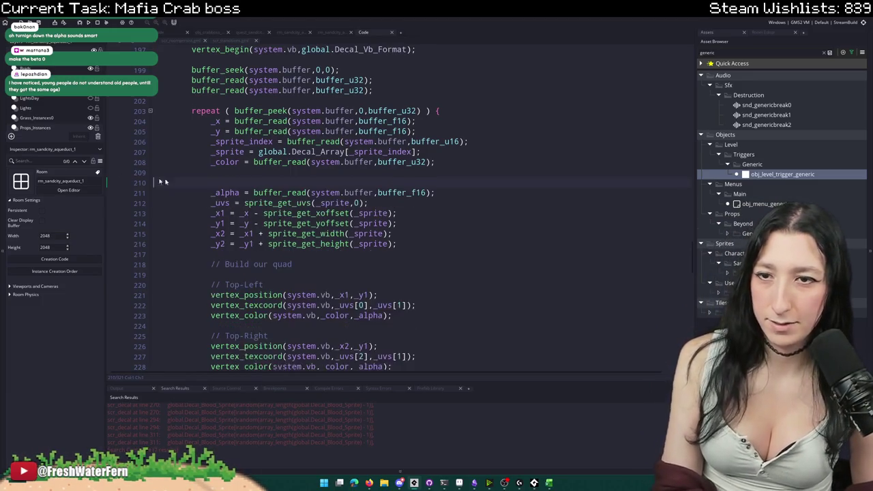
key(BackSpace)
key(BackSpace)
click(482, 173)
key(Return)
key(Return)
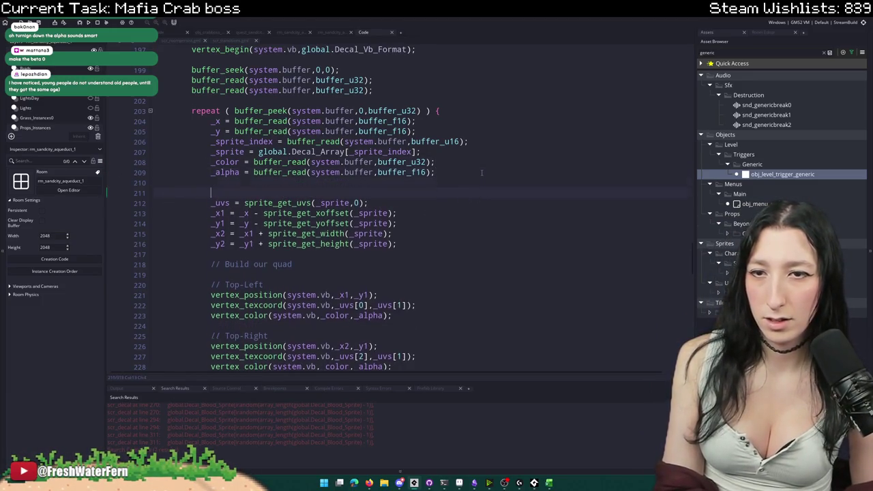
key(ctrl+v)
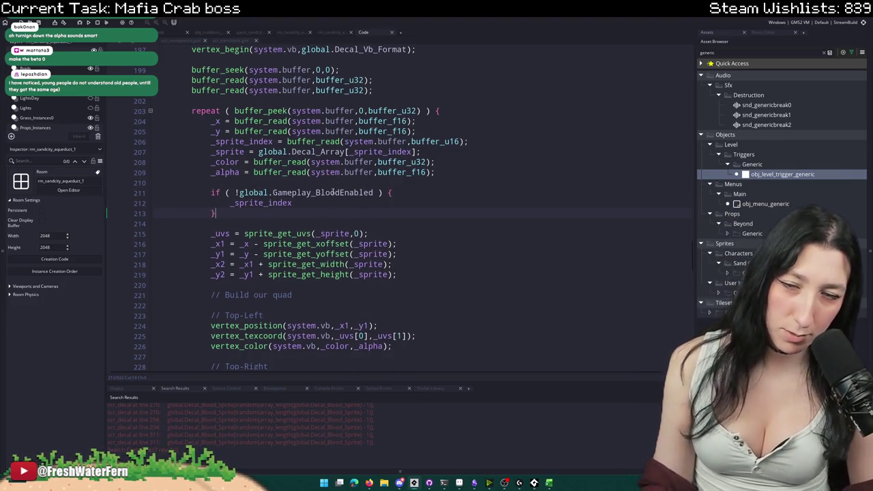
- Extend the condition with && _sprite_index < 5
click(278, 203)
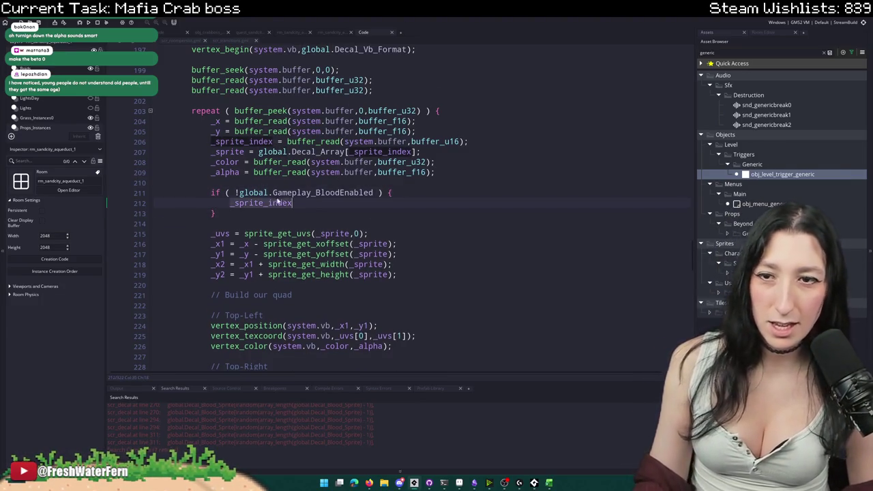
click(376, 193)
text(&& _sprite_index)
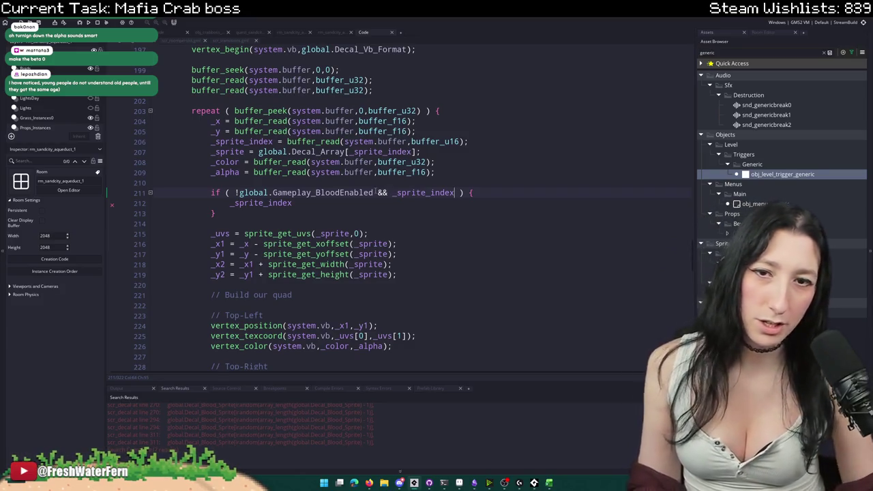
drag(374, 193, 253, 193)
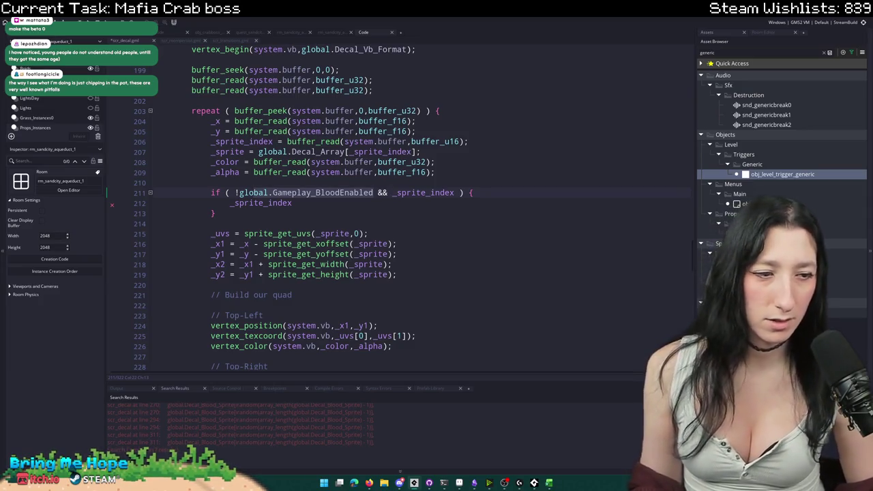
click(455, 192)
text(< 5)
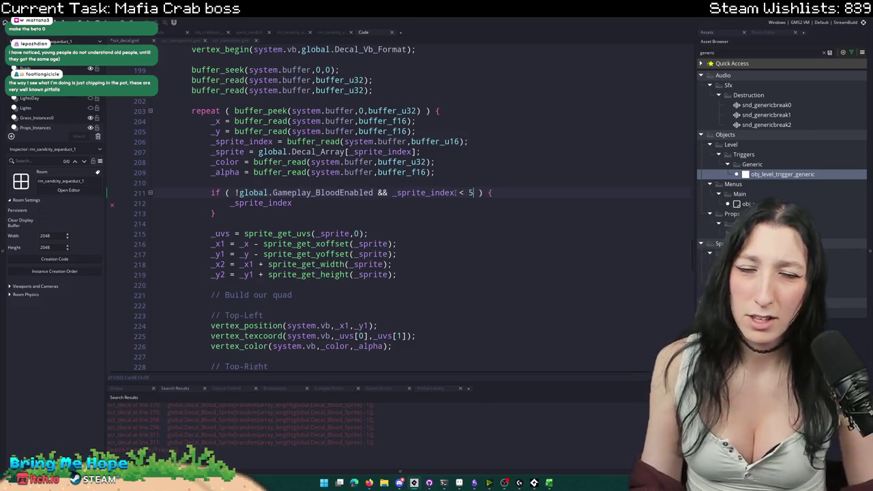
- Check which decal sprite list entries are blood sprites, then return to the blood check
scroll(410, 221, up, 10)
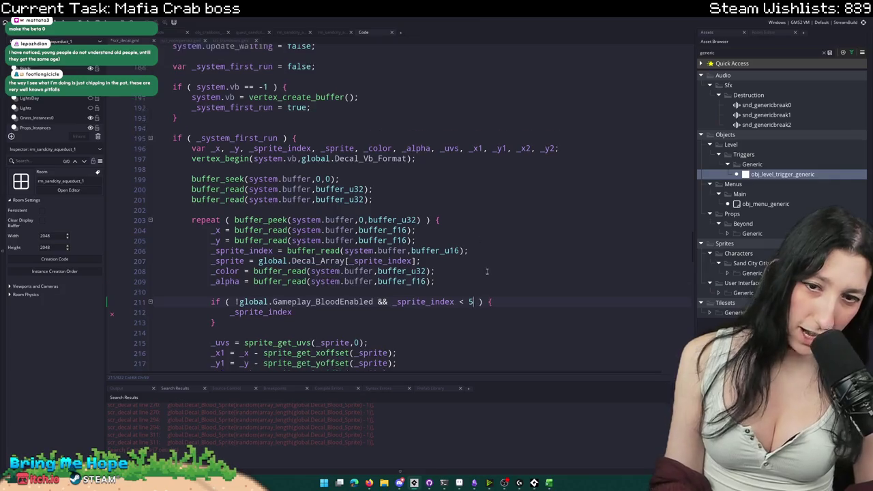
scroll(647, 97, up, 10)
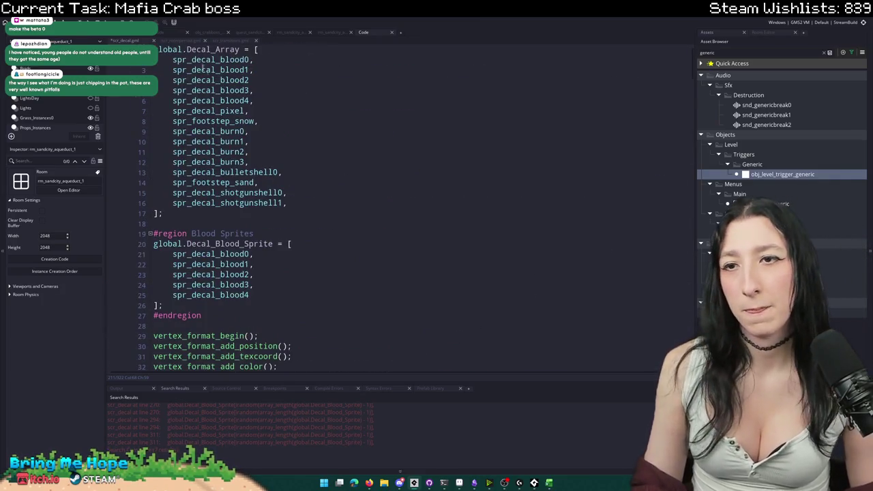
drag(256, 101, 171, 60)
click(230, 131)
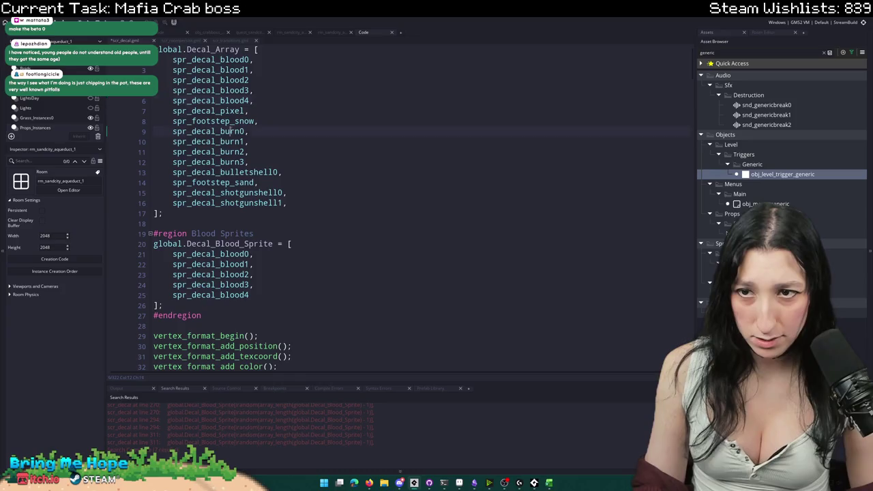
click(257, 131)
key(Up)
key(Up)
key(Up)
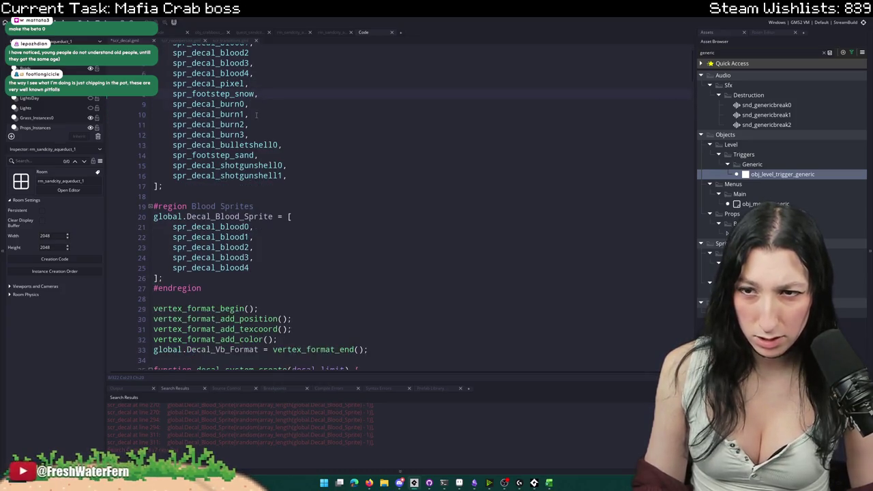
key(ctrl+z)
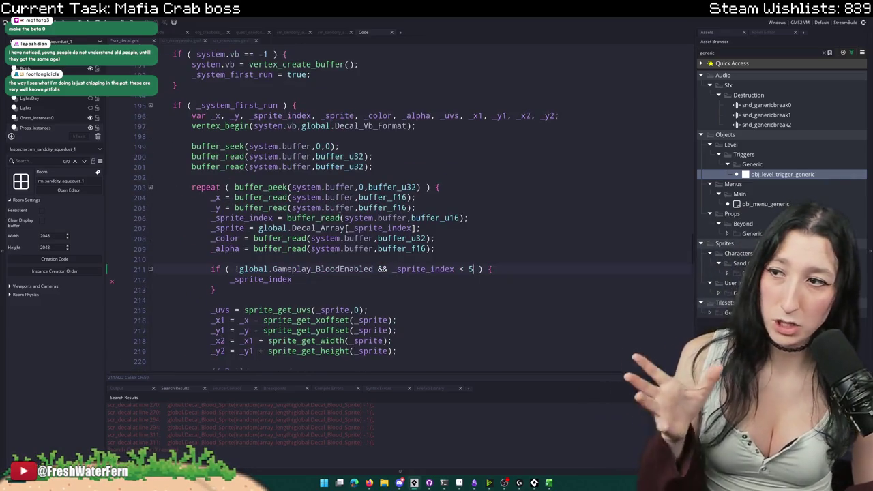
- Set the block body to _alpha = 0; so blood decals are hidden
click(327, 282)
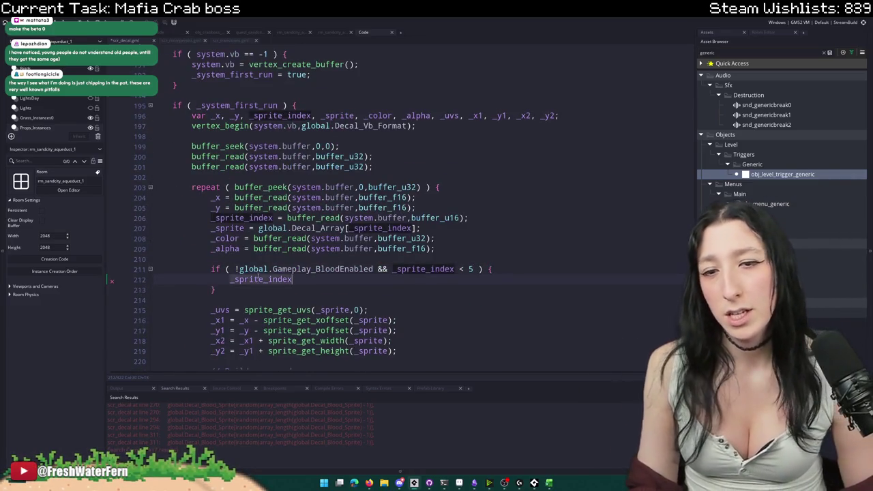
key(ctrl+BackSpace)
text(_alpha = 0;)
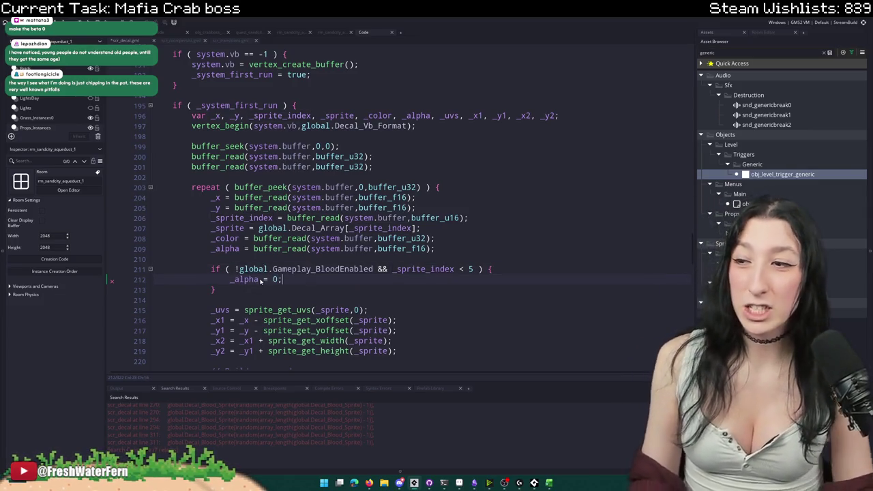
scroll(260, 282, down, 3)
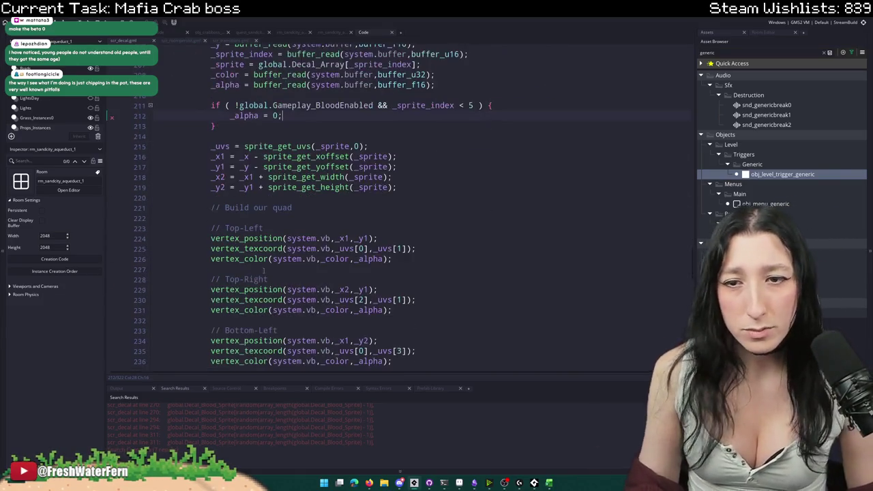
scroll(301, 87, up, 4)
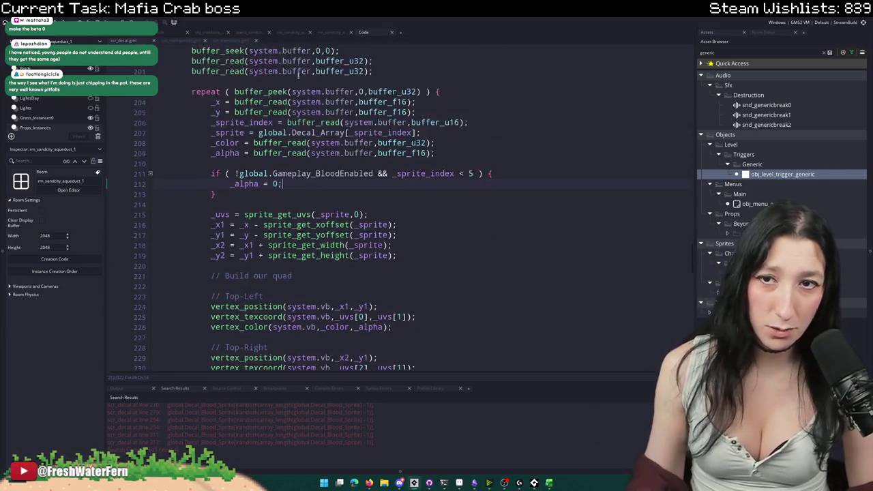
scroll(317, 170, down, 3)
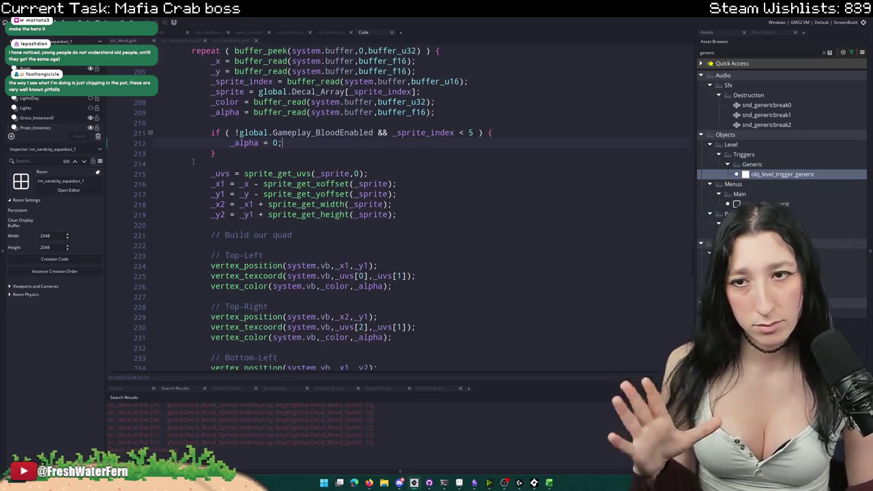
scroll(383, 214, up, 3)
- Search the whole project for global.Gameplay_ with Ctrl+Shift+F
click(239, 200)
double_click(292, 201)
key(ctrl+shift+f)
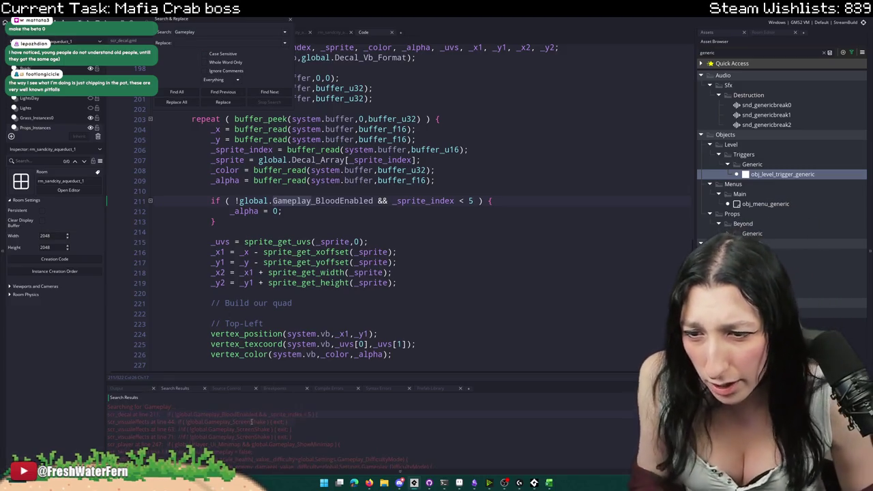
scroll(252, 422, down, 3)
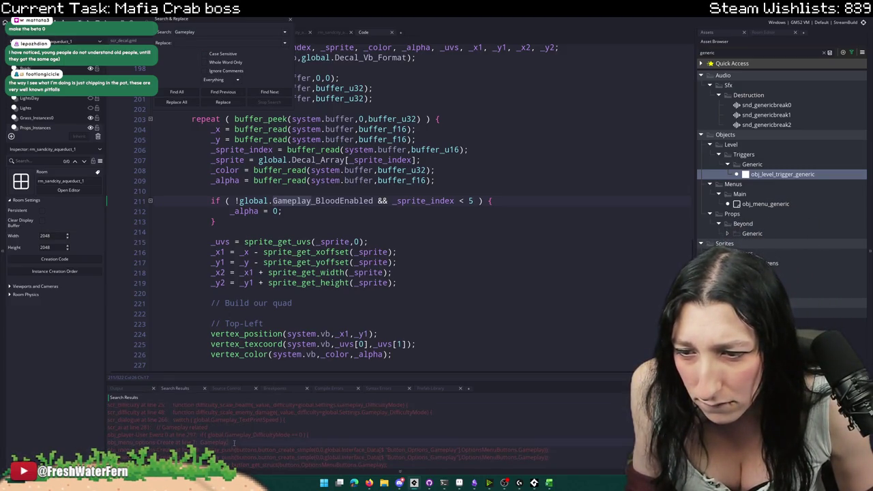
scroll(238, 437, down, 3)
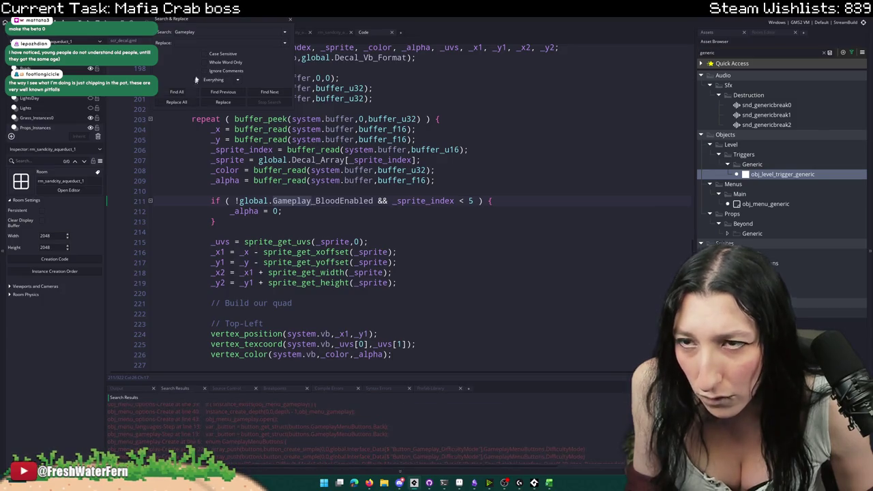
text(global.Gameplay_)
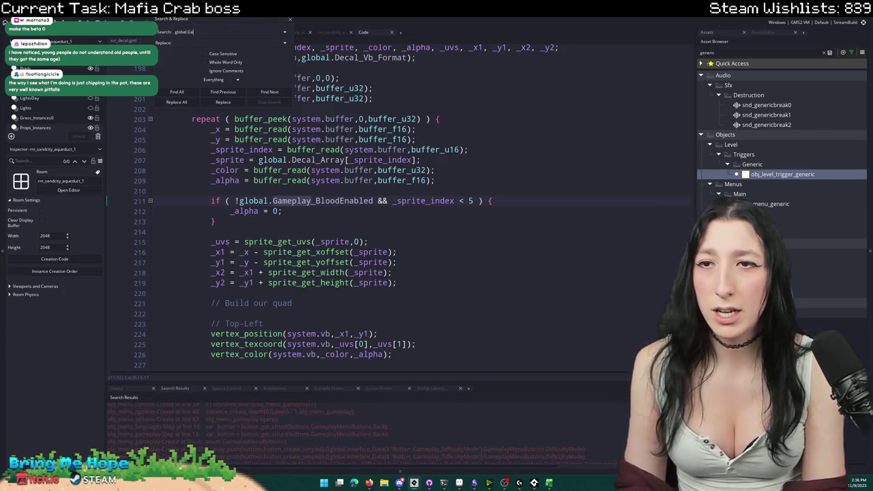
click(177, 91)
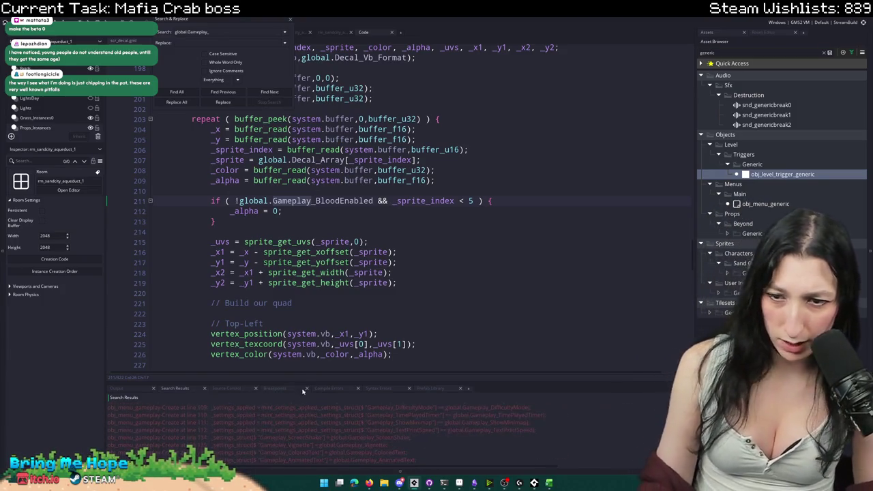
- Enlarge the results panel and open the obj_draw Create line 70 match
drag(304, 382, 308, 301)
scroll(275, 413, down, 3)
scroll(273, 406, down, 3)
double_click(273, 430)
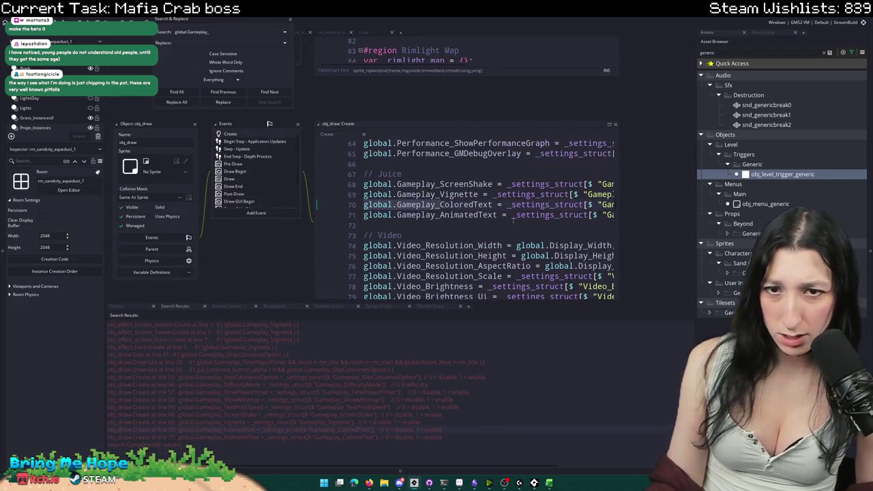
- Duplicate the AnimatedText settings load line and rename its key and global to Gameplay_BloodEnabled
click(513, 217)
key(End)
key(ctrl+d)
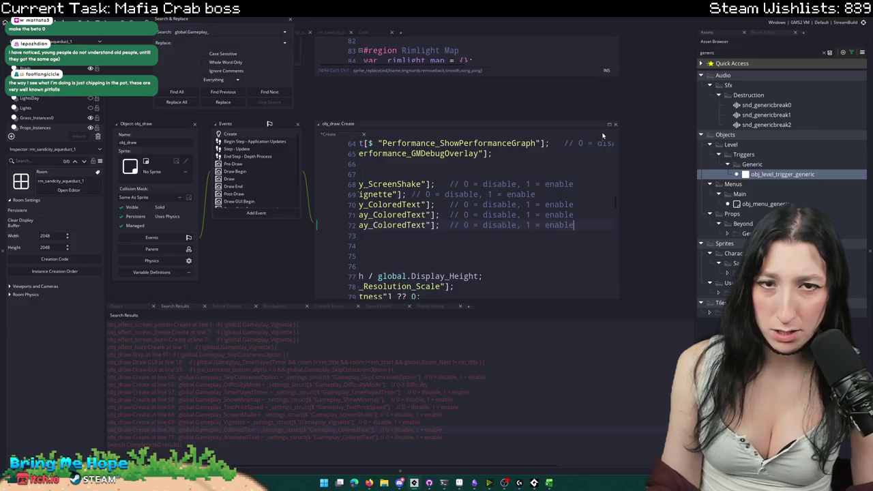
key(Home)
click(610, 124)
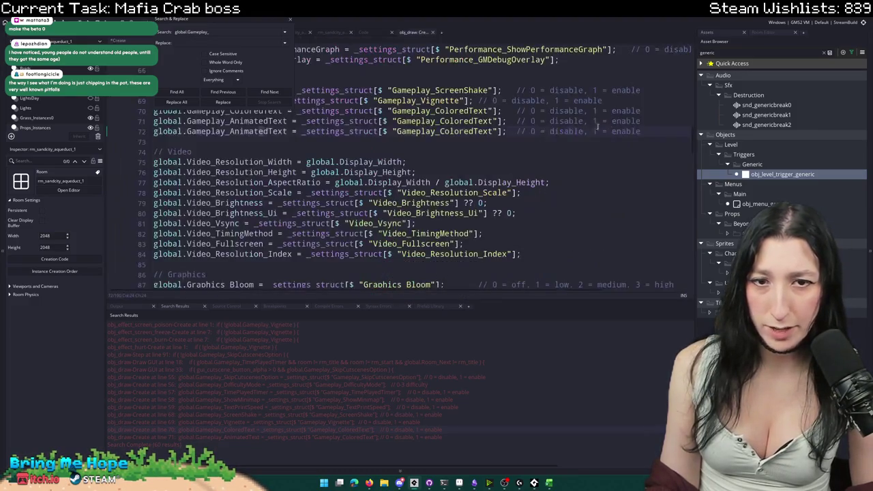
double_click(440, 131)
text(global.Gameplay_BloodEnabled)
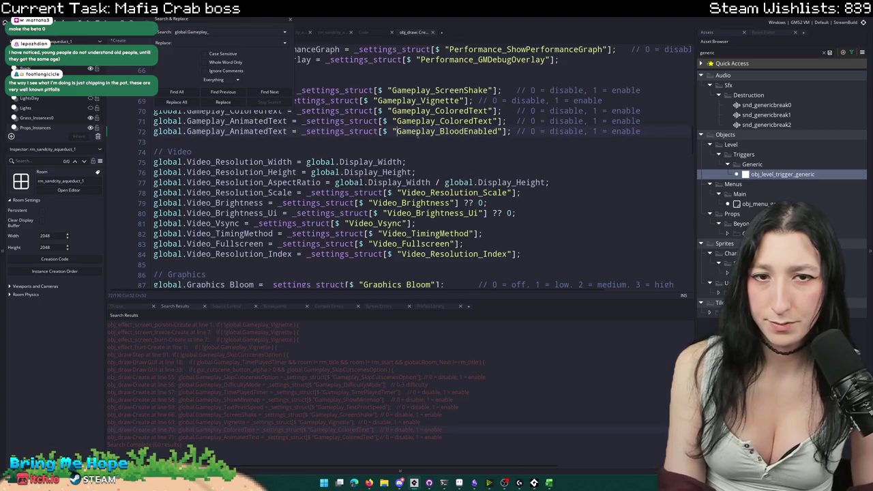
click(291, 21)
double_click(236, 131)
text(Gameplay_BloodEnabled)
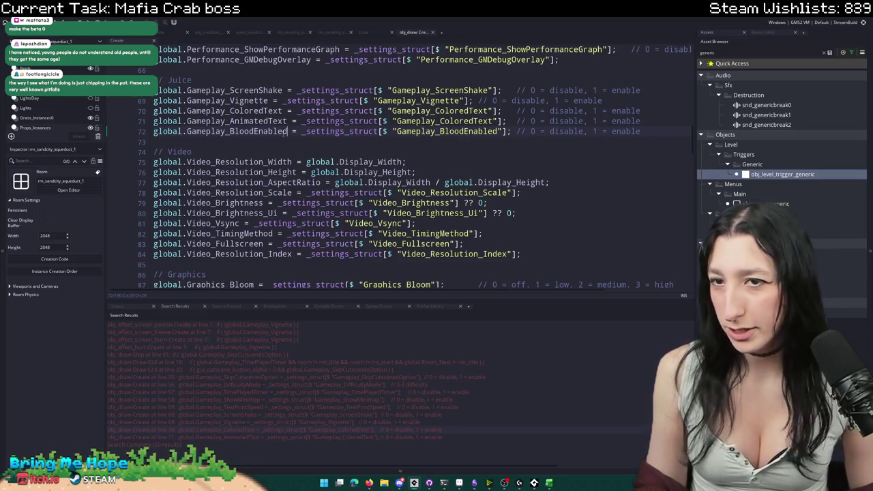
mouse_move(287, 131)
mouse_down()
mouse_move(137, 128)
mouse_move(140, 140)
mouse_up()
key(ctrl+c)
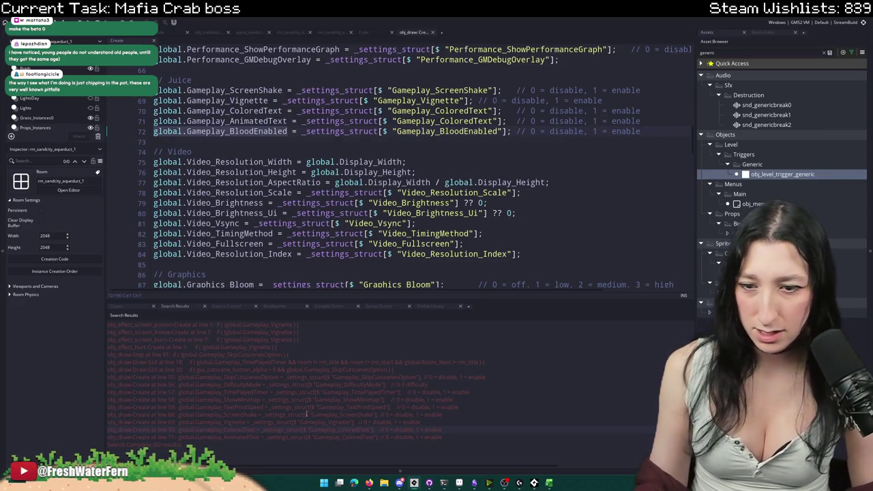
- Open obj_menu_gameplay's Create event from the search results
scroll(315, 403, up, 2)
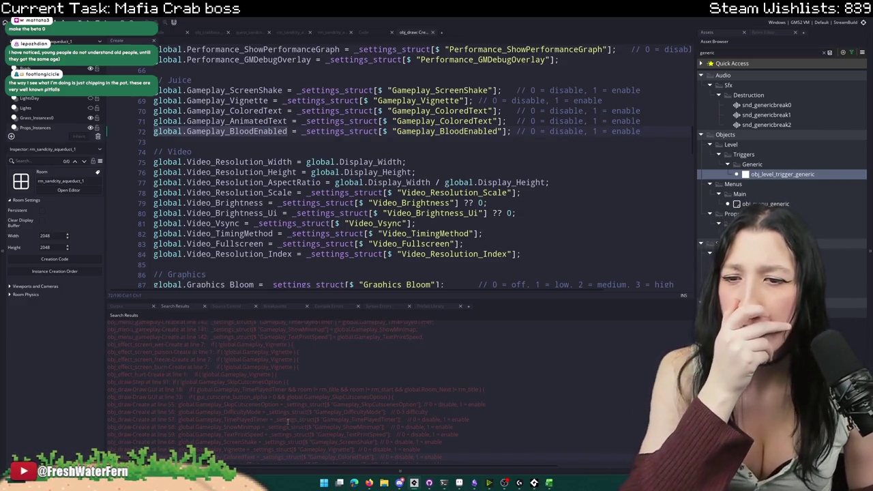
scroll(278, 409, up, 9)
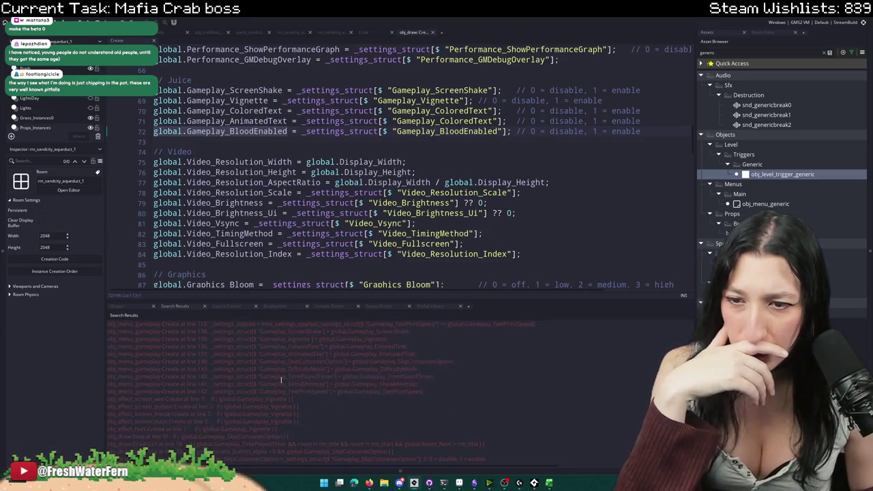
scroll(278, 390, up, 6)
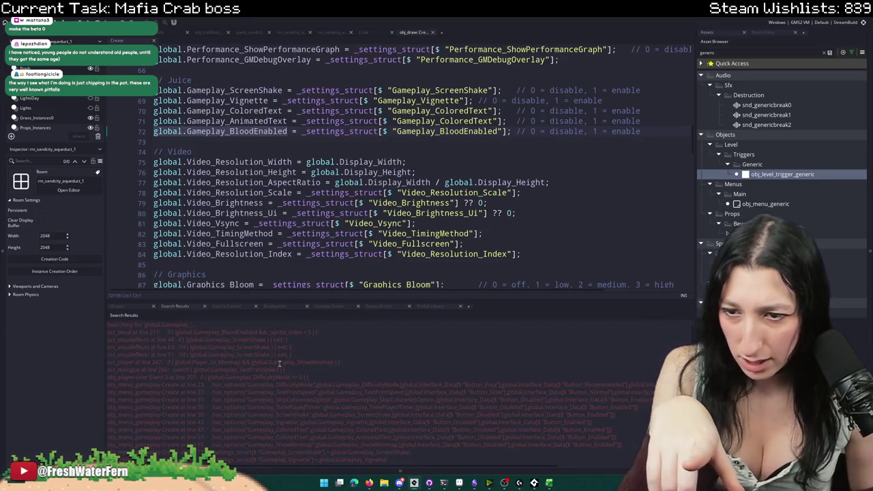
scroll(273, 377, down, 5)
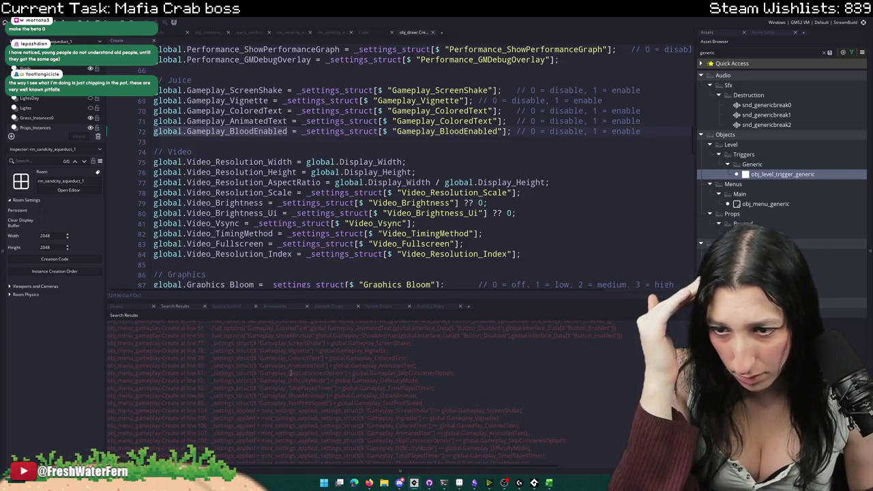
double_click(290, 373)
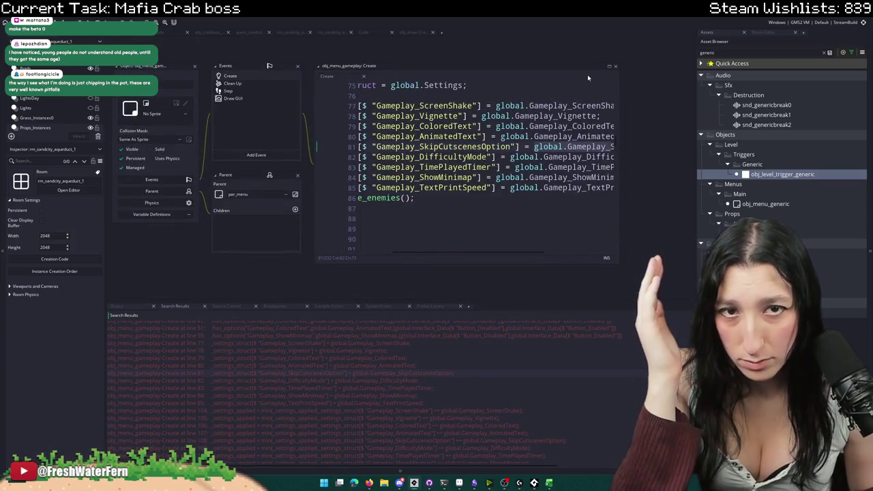
- Duplicate the TextPrintSpeed save line at 85 and rename both names to Gameplay_BloodEnabled
click(609, 67)
scroll(596, 179, up, 1)
click(596, 178)
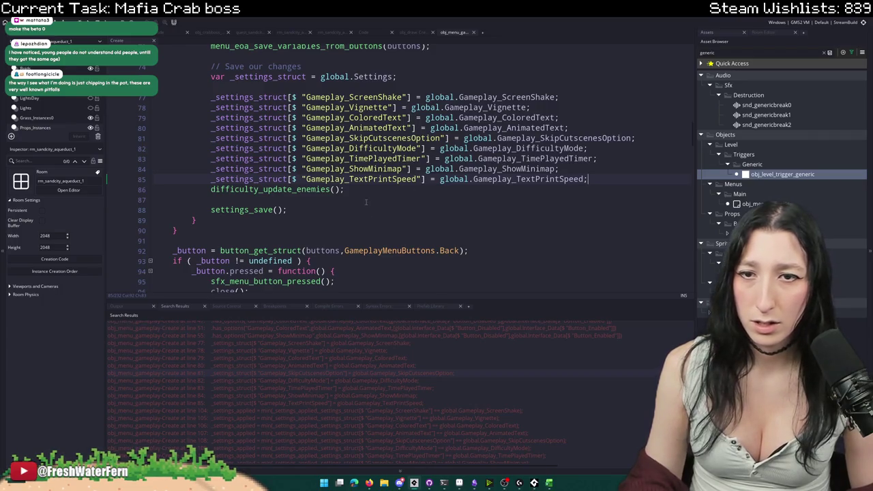
key(ctrl+d)
drag(418, 191, 307, 191)
key(ctrl+v)
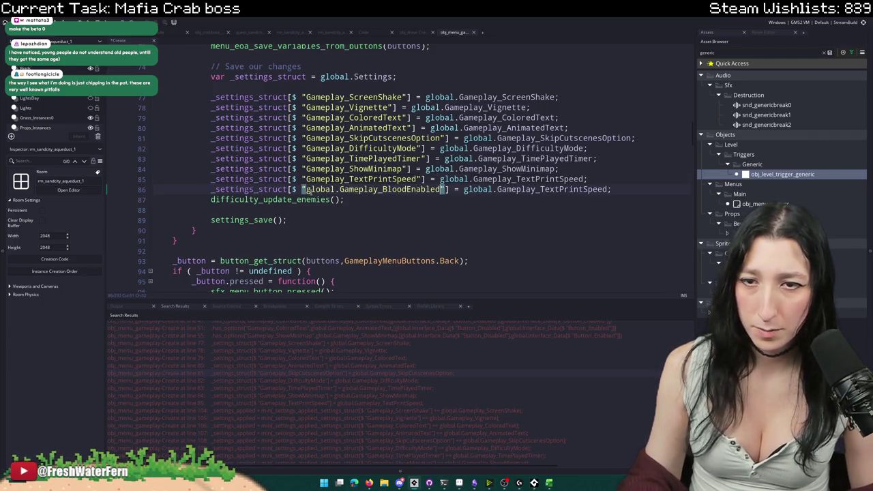
key(Delete)
key(Delete)
key(Delete)
double_click(305, 189)
key(ctrl+c)
drag(578, 189, 466, 189)
key(ctrl+v)
double_click(369, 189)
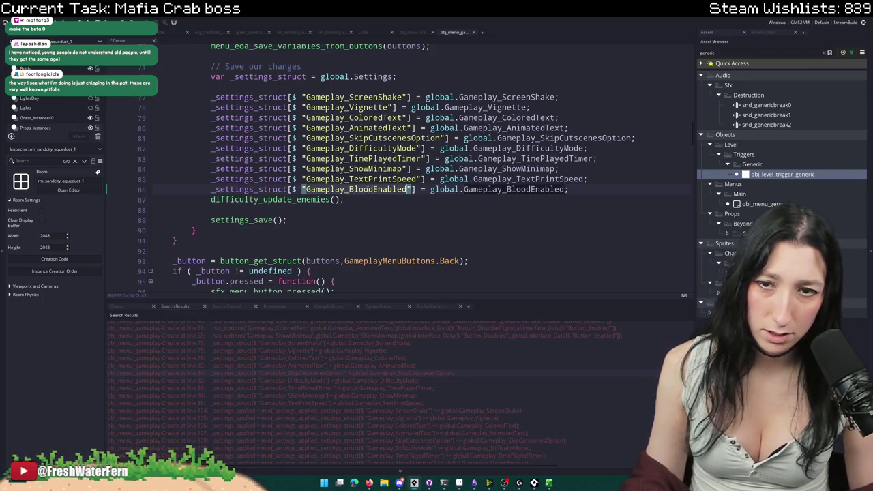
- Add a Gameplay_BloodEnabled copy of the line 113 applied-settings check
scroll(285, 157, up, 5)
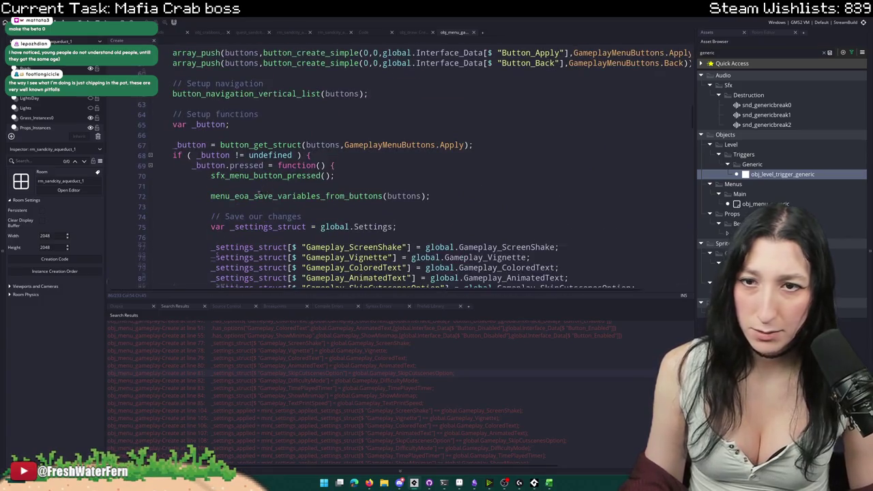
scroll(273, 184, down, 13)
click(662, 233)
key(ctrl+d)
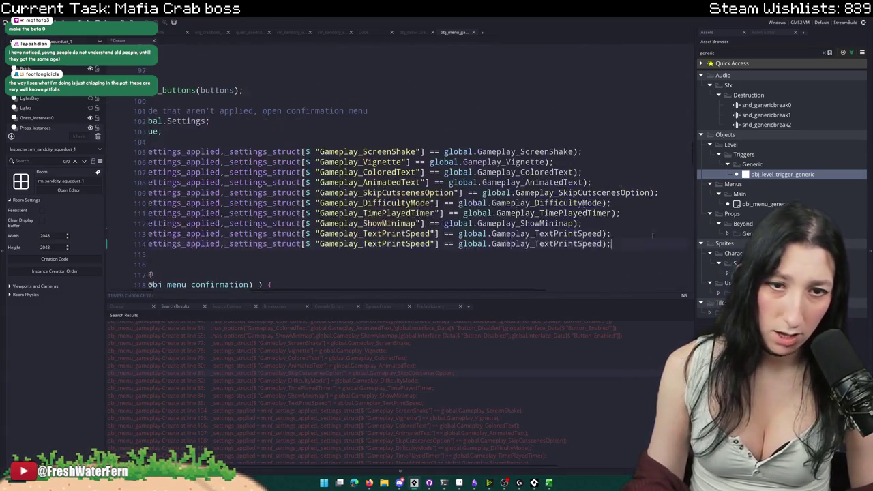
double_click(582, 244)
key(ctrl+v)
double_click(379, 244)
key(ctrl+v)
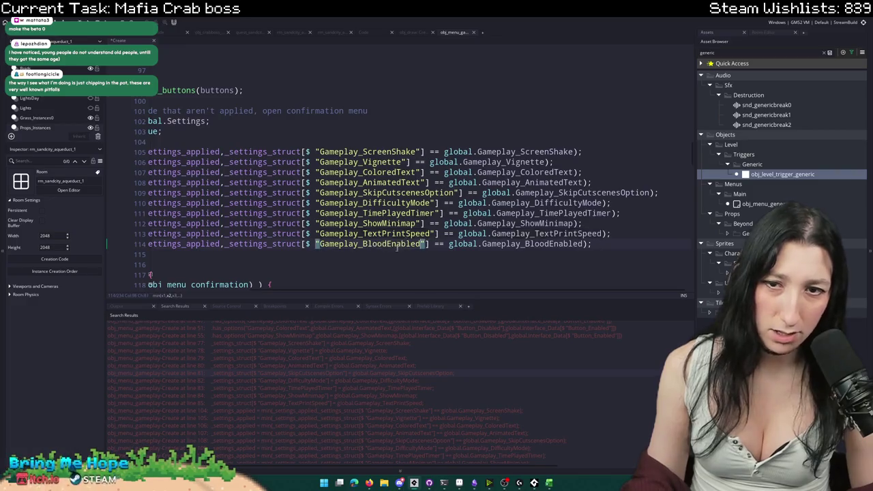
- Add a Gameplay_BloodEnabled copy of the TextPrintSpeed save line in the confirmation block (line 145)
scroll(410, 205, left, 5)
scroll(450, 136, down, 3)
scroll(508, 135, down, 9)
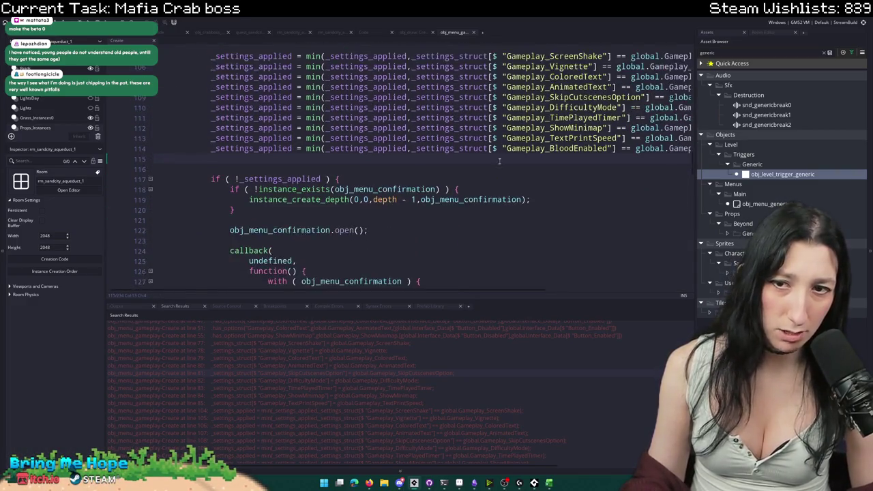
key(ctrl+d)
scroll(409, 170, left, 3)
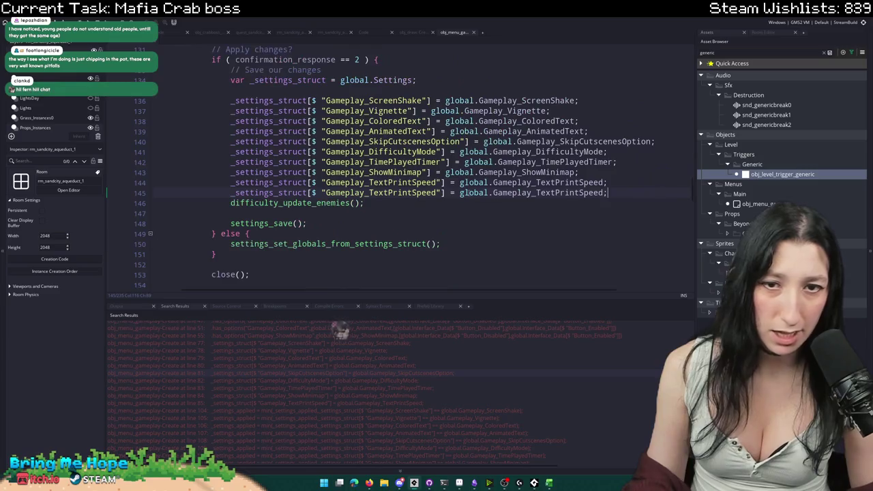
double_click(505, 193)
key(ctrl+v)
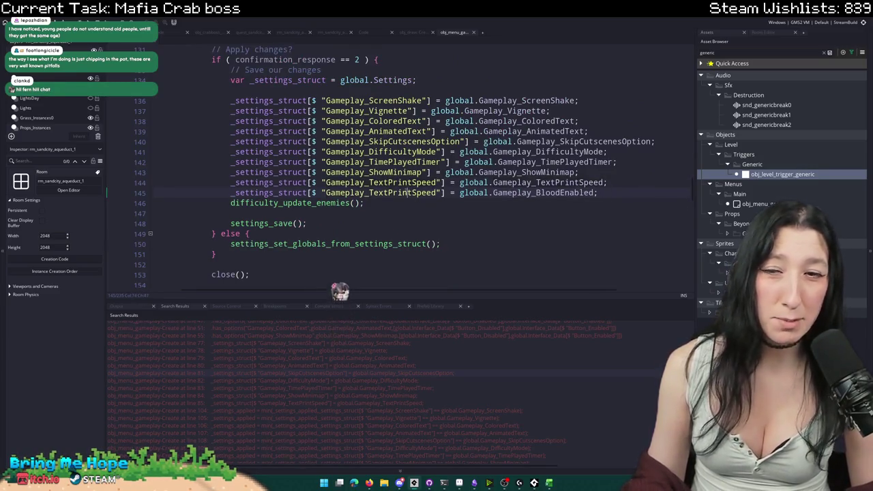
double_click(382, 193)
key(ctrl+v)
scroll(344, 210, down, 5)
scroll(344, 210, down, 9)
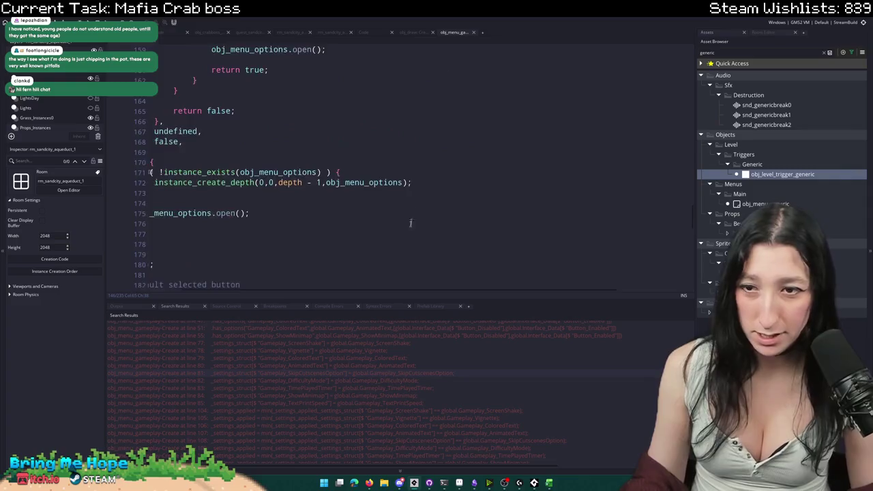
- Duplicate the ShowMinimap entry in the button enum, undoing its rename to Gameplay_BloodEnabled
click(346, 62)
key(ctrl+Home)
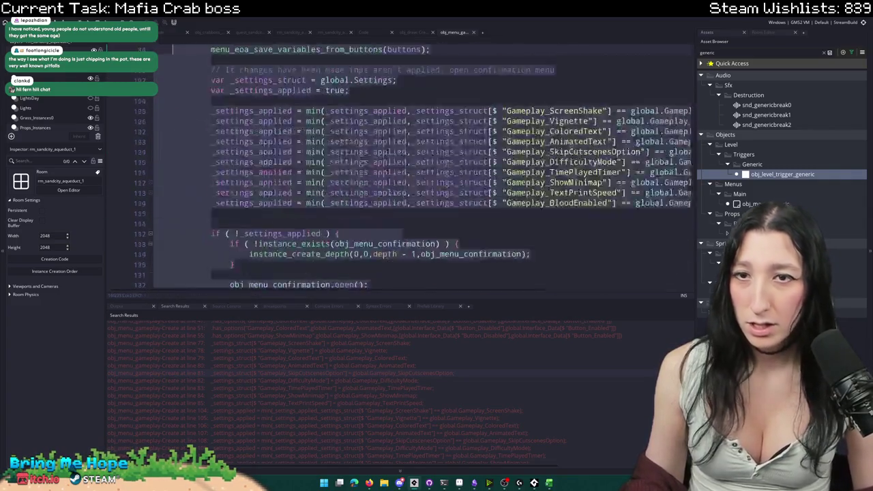
click(220, 194)
key(ctrl+d)
double_click(232, 203)
key(ctrl+v)
scroll(259, 204, down, 2)
key(ctrl+z)
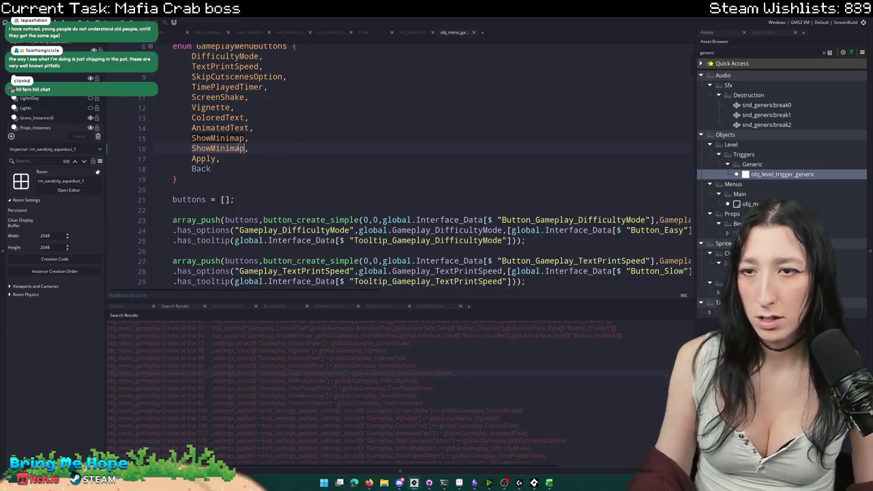
- Add BloodEnabled to the enum and duplicate the ShowMinimap button block, pointing it at BloodEnabled
text(BloodEnabled,)
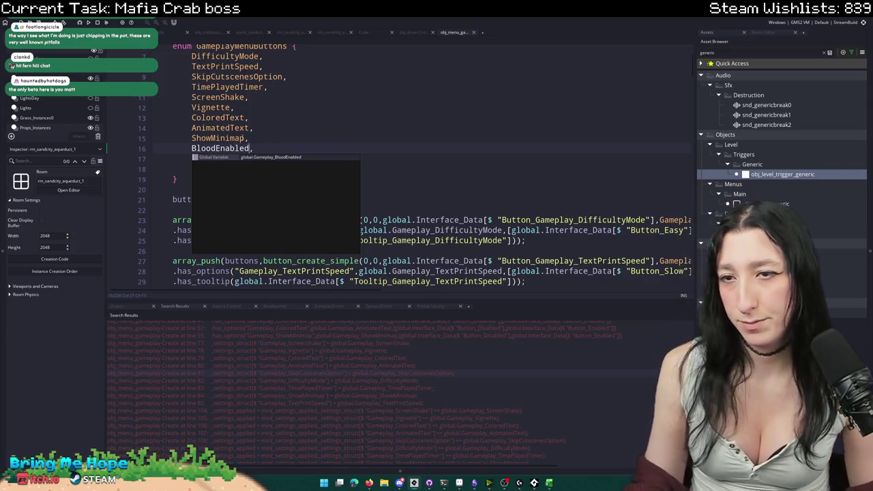
scroll(410, 206, down, 12)
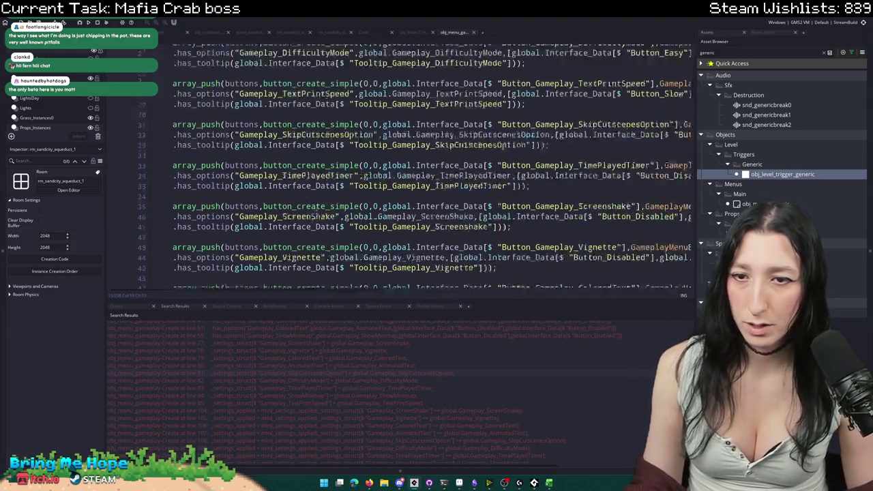
key(ctrl+F12)
drag(582, 236, 71, 206)
key(ctrl+d)
double_click(642, 247)
text(BloodEnabled)
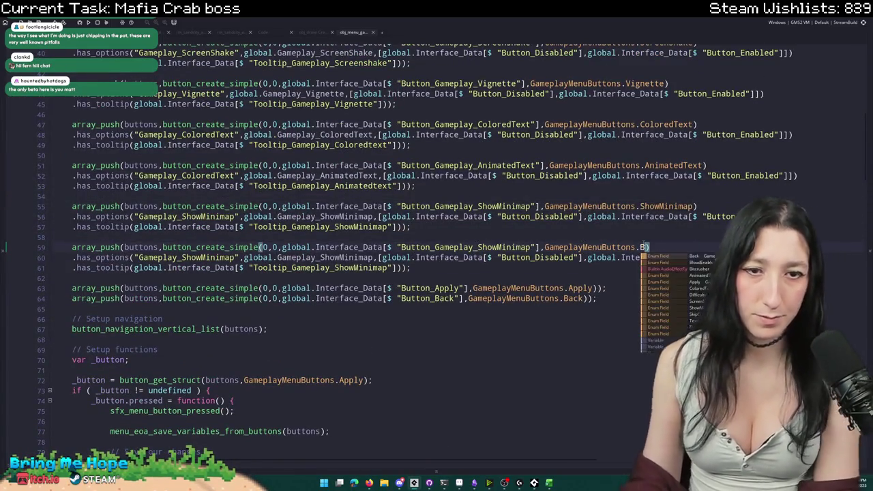
key(Escape)
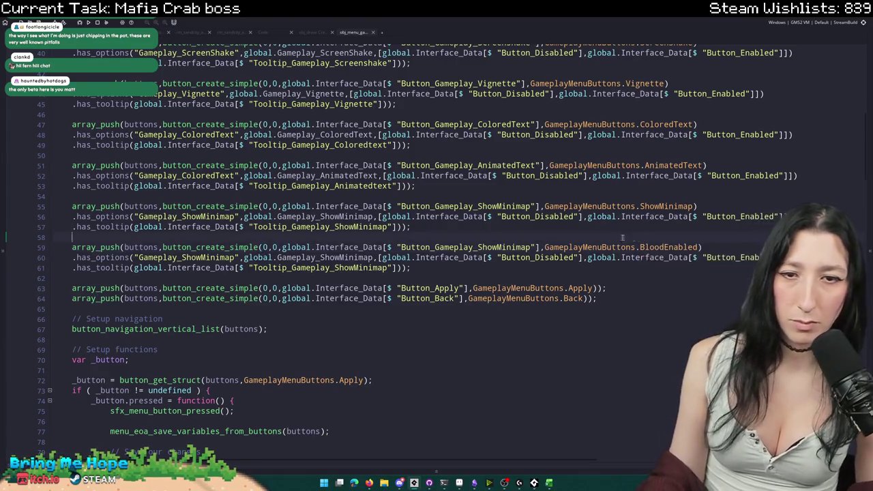
- Rename the new button's label, options key, global and tooltip key to the BloodEnabled versions
click(478, 248)
key(ctrl+shift+Right)
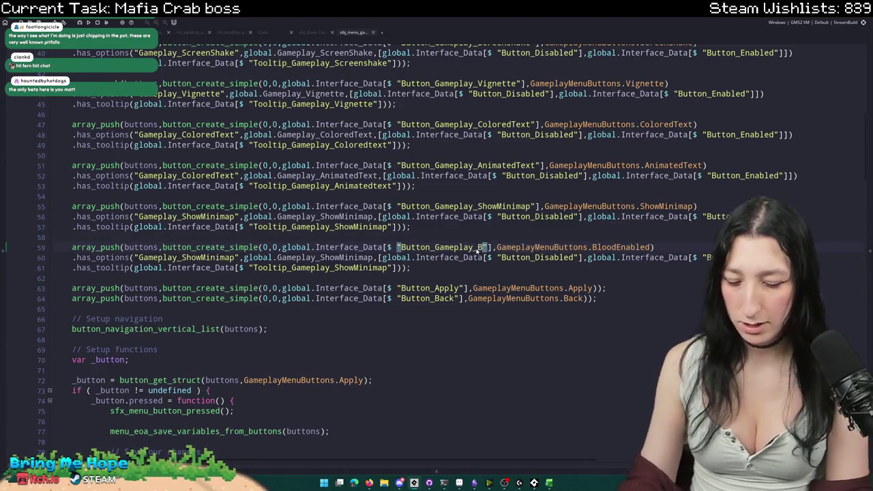
text(BloodEnabled)
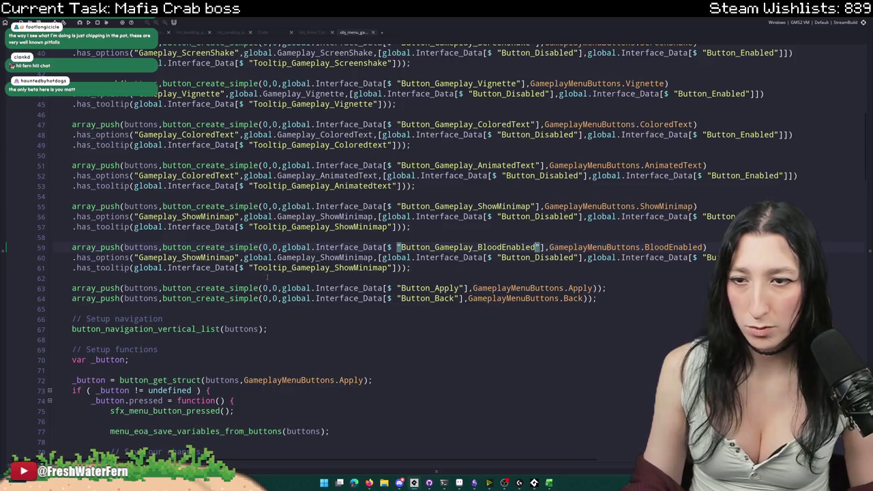
double_click(215, 258)
key(ctrl+v)
double_click(345, 258)
key(ctrl+v)
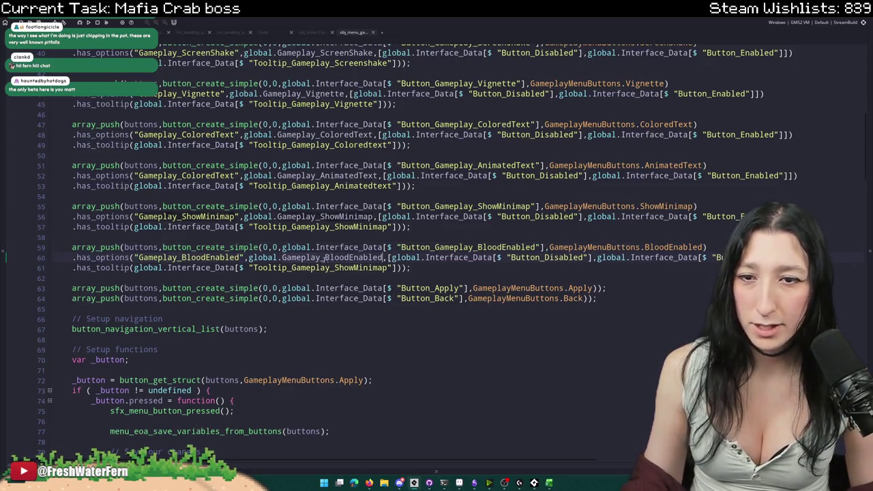
drag(388, 268, 292, 268)
key(ctrl+v)
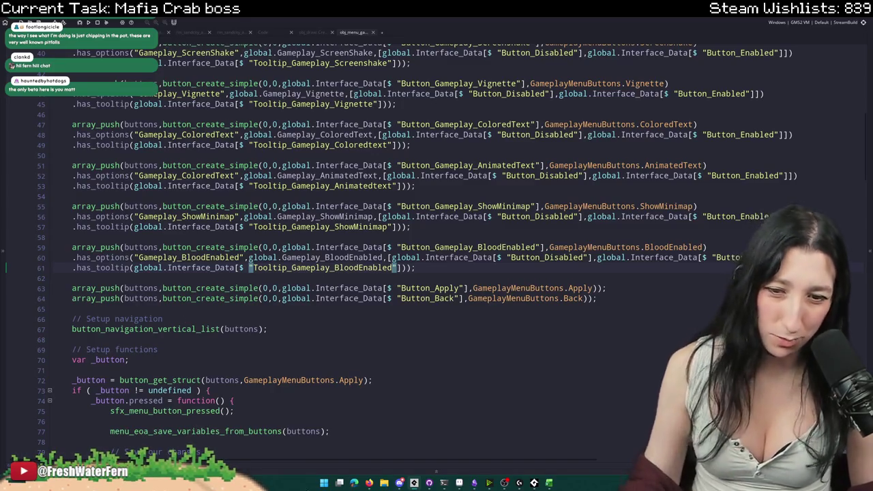
click(553, 484)
- Reopen the recent text spreadsheet and widen columns A and B
click(11, 21)
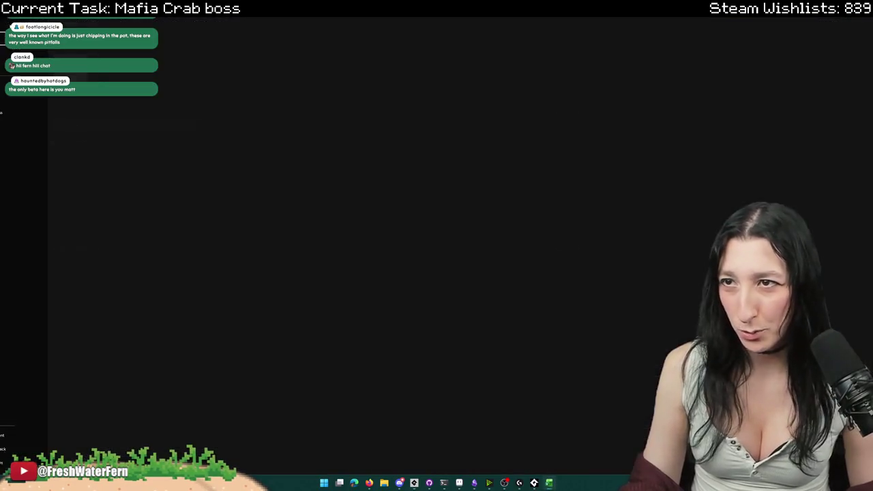
click(97, 189)
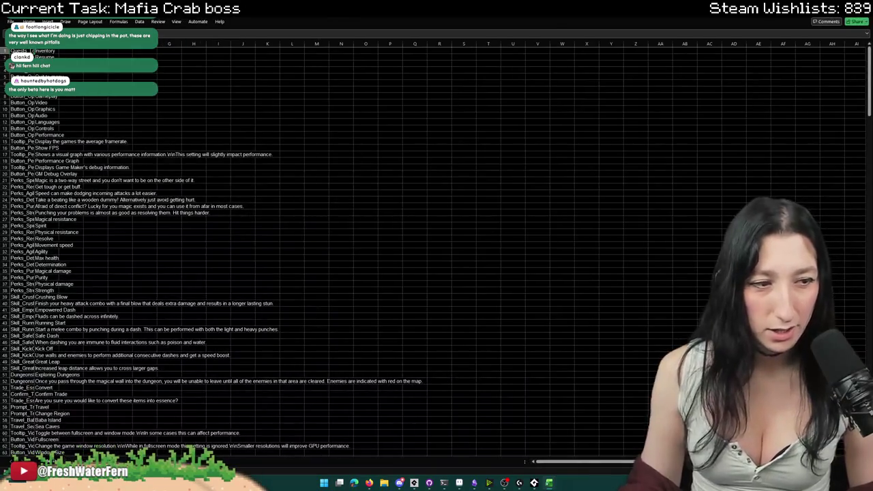
scroll(378, 344, down, 19)
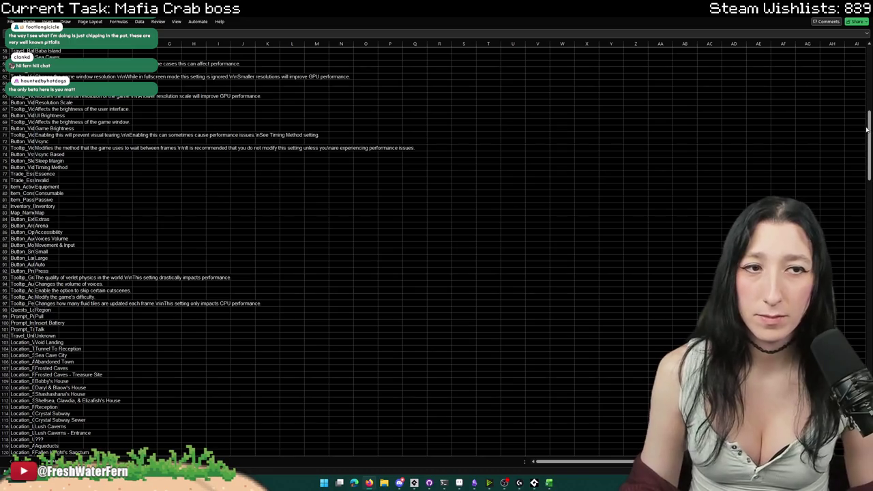
scroll(863, 168, down, 20)
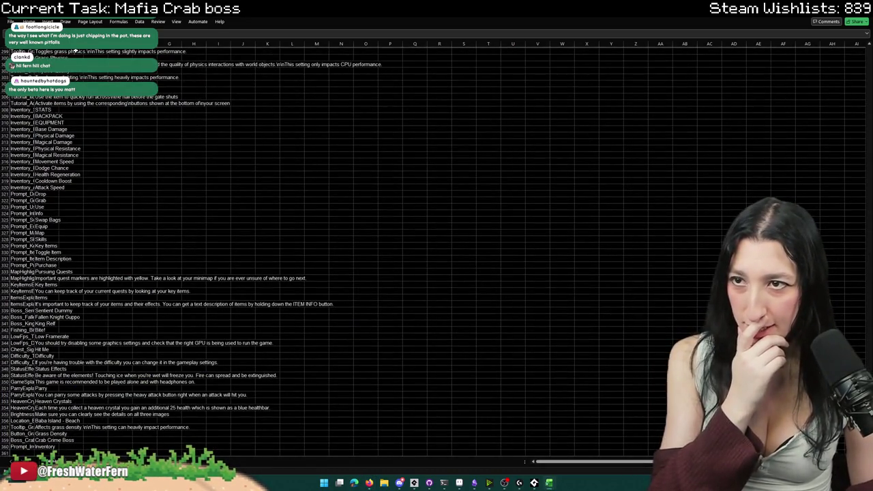
drag(34, 44, 202, 44)
scroll(148, 229, down, 13)
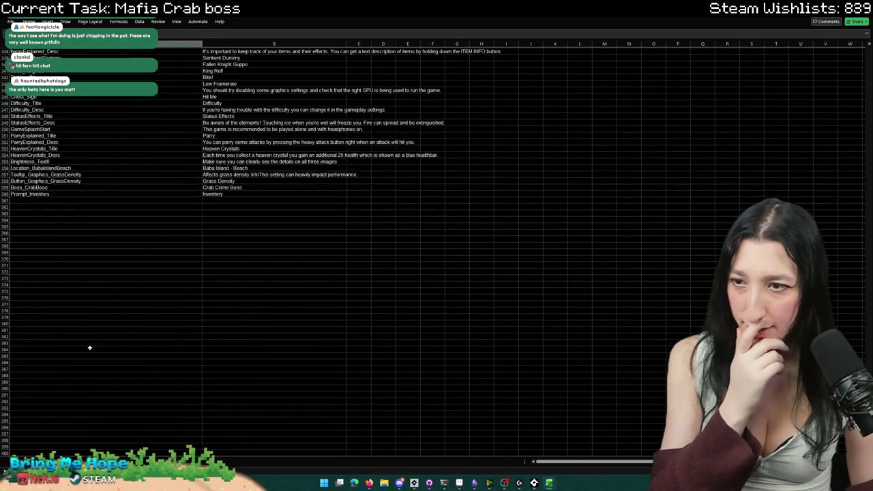
scroll(89, 286, up, 3)
scroll(102, 288, down, 15)
scroll(142, 160, up, 5)
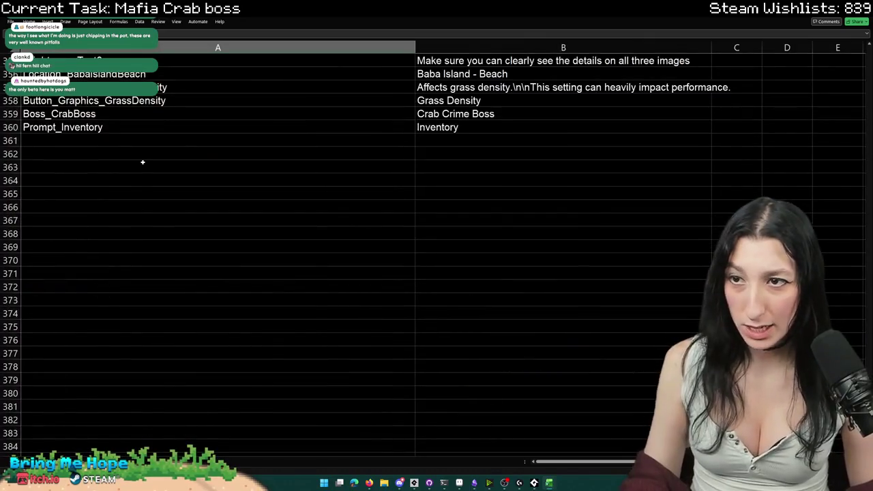
- Copy the Button_Gameplay_BloodEnabled key from the menu code into the sheet's first empty row
key(alt+Tab)
key(alt+Tab)
key(alt+Tab)
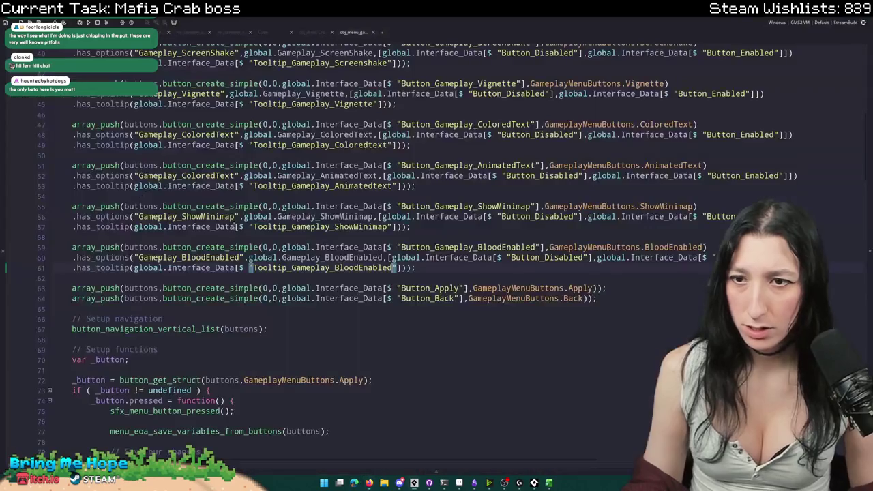
double_click(471, 247)
key(ctrl+c)
key(alt+Tab)
key(alt+Tab)
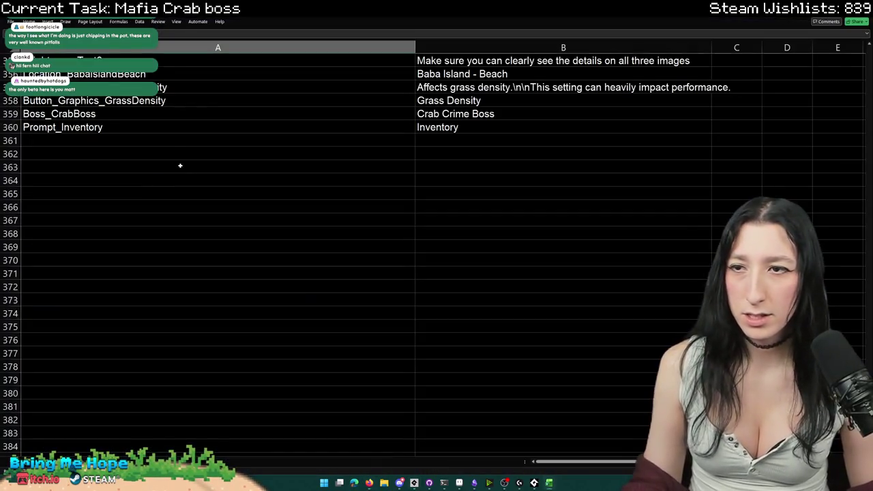
click(158, 137)
key(ctrl+v)
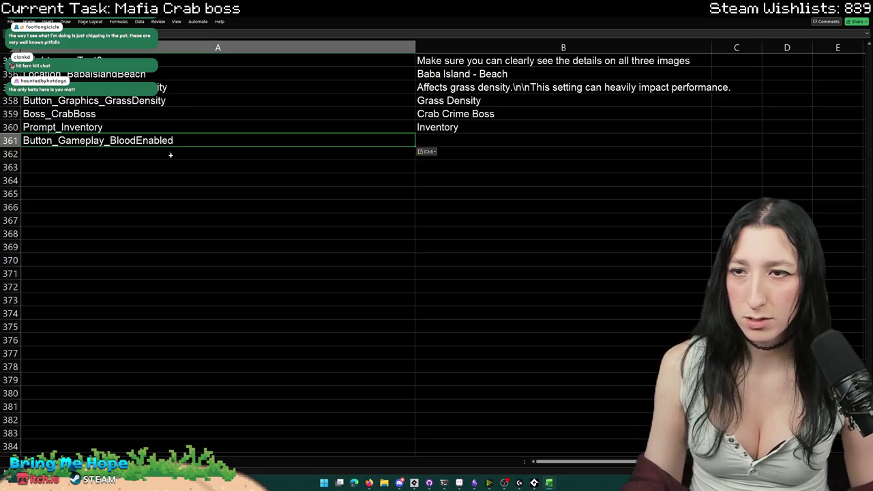
click(171, 156)
- Search the sheet for BloodEnabled to find the existing gameplay entries
key(ctrl+f)
text(BloodEnabled)
key(ctrl+a)
key(ctrl+v)
key(BackSpace)
key(BackSpace)
key(BackSpace)
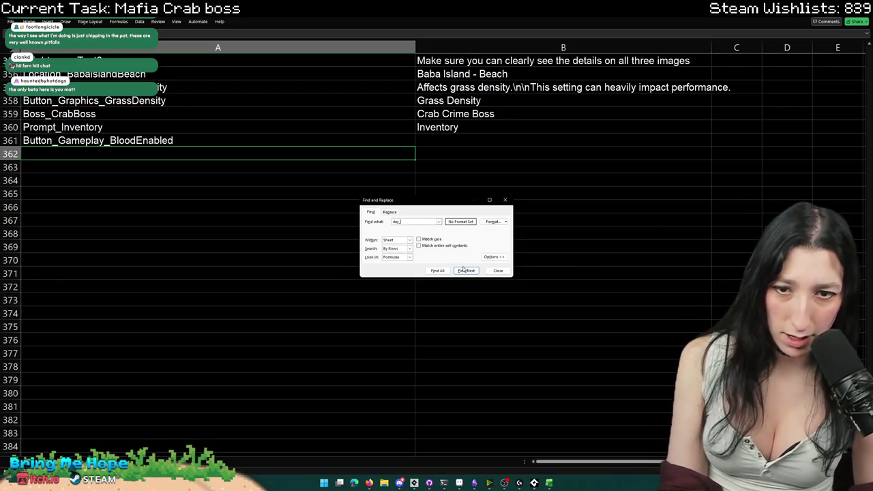
click(464, 270)
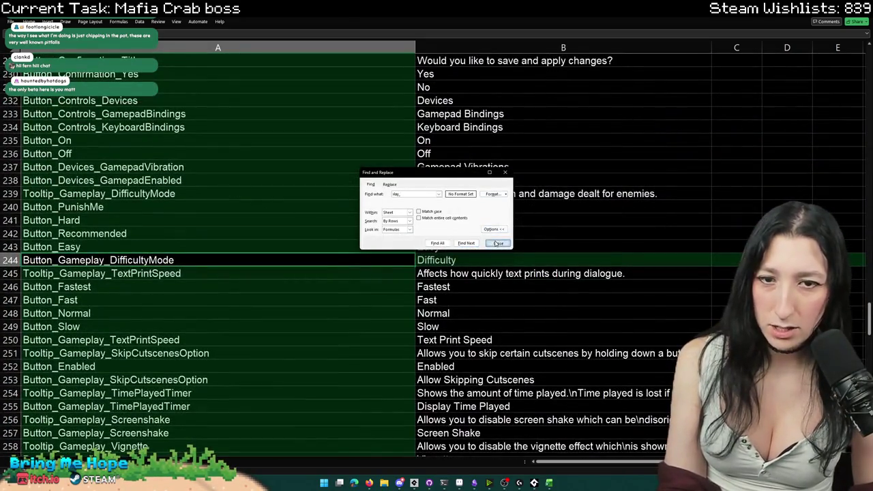
click(498, 243)
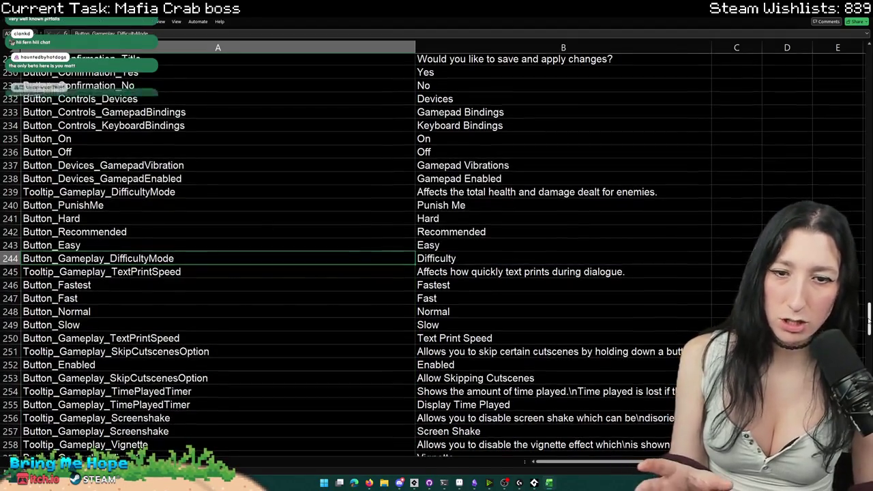
scroll(295, 435, down, 20)
scroll(294, 434, down, 2)
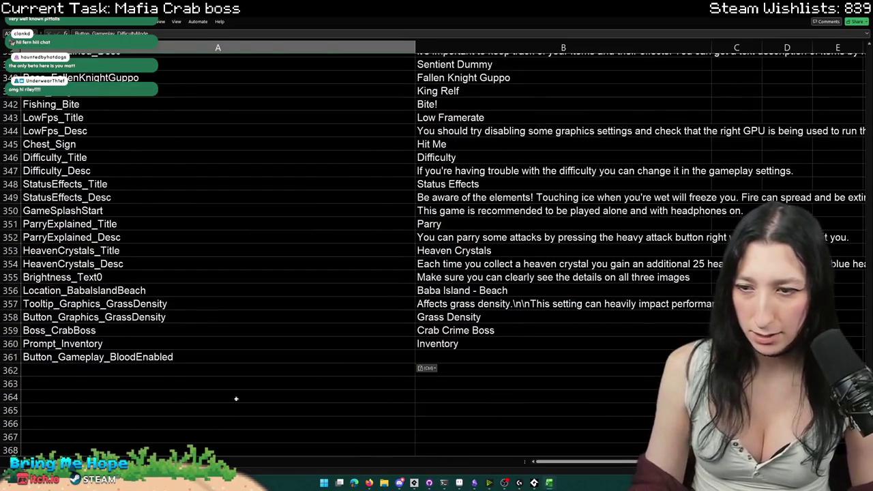
- Enter the label 'Show Blood' beside the Button_Gameplay_BloodEnabled key
click(485, 361)
text(l)
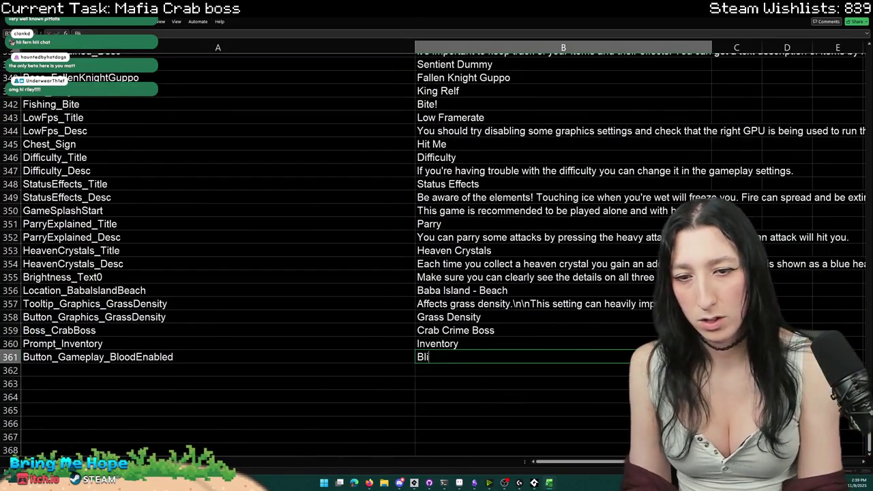
key(BackSpace)
key(BackSpace)
text(Show Blood)
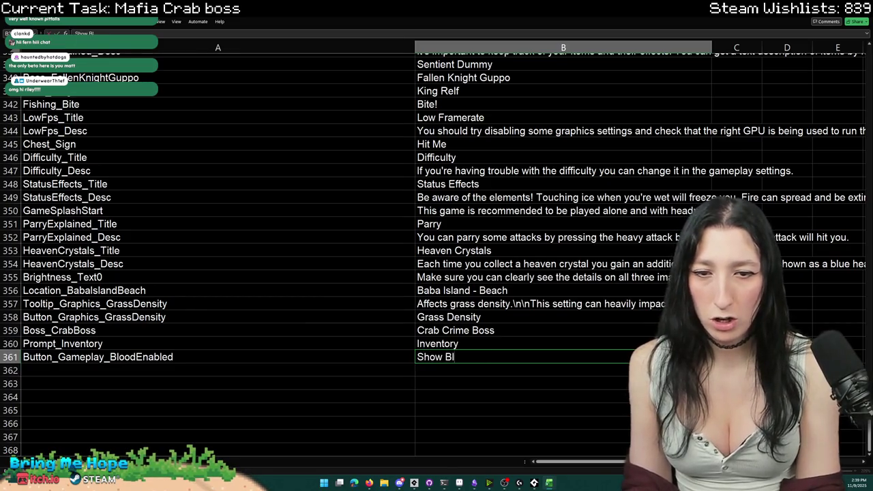
key(BackSpace)
key(BackSpace)
key(BackSpace)
text(Blood)
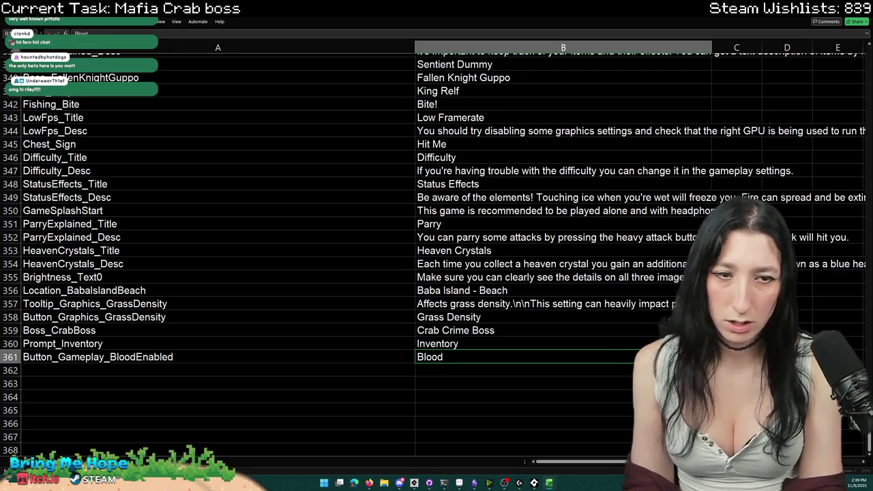
text( E)
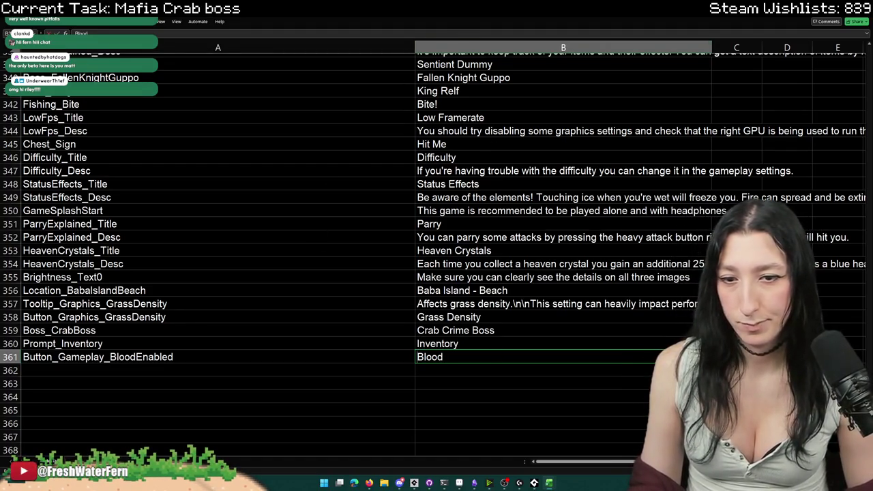
text(Show)
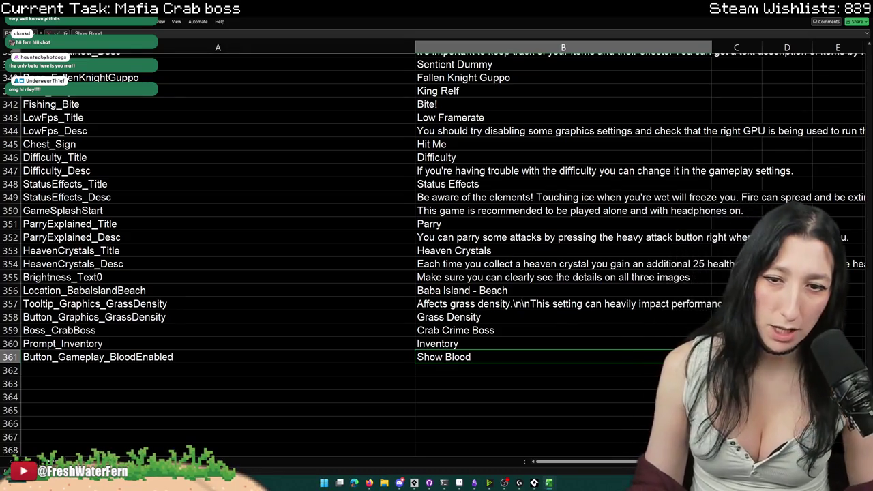
click(181, 356)
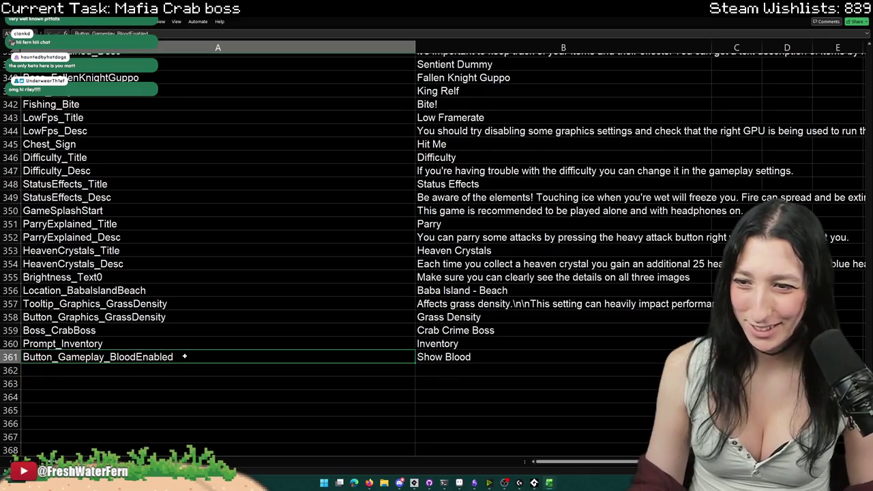
key(alt+Tab)
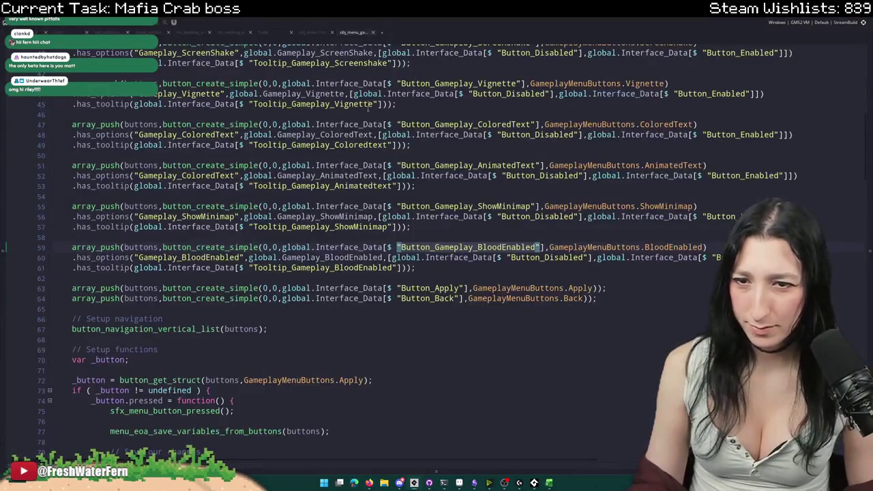
- Paste Tooltip_Gameplay_BloodEnabled into A362 with the text 'Whether or not blood will be visible'
double_click(344, 267)
key(ctrl+c)
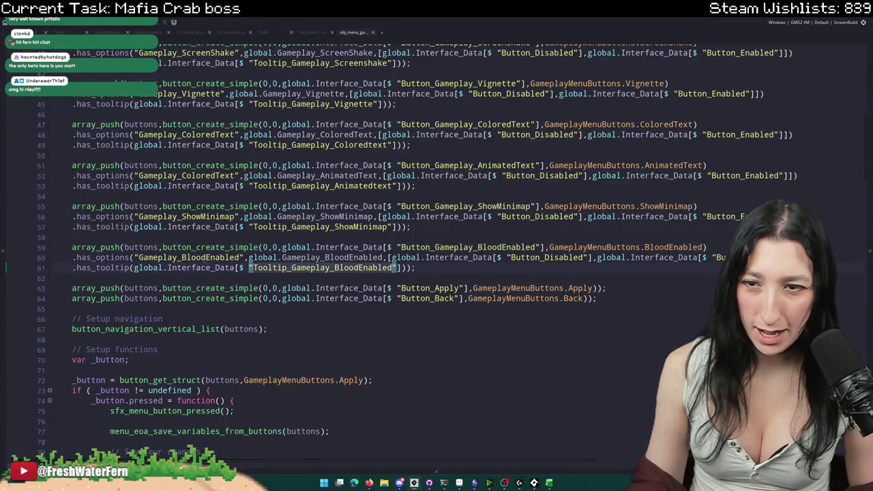
key(alt+Tab)
key(ctrl+v)
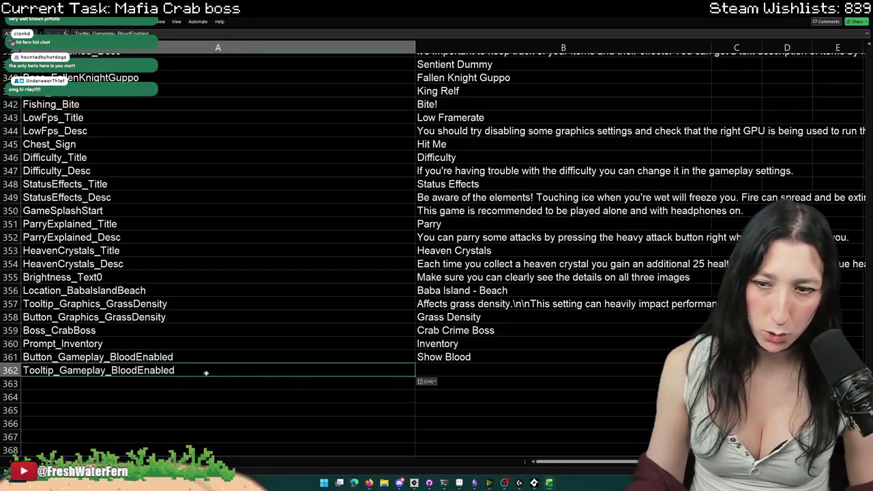
click(463, 369)
text(Whether or not blood will be displa)
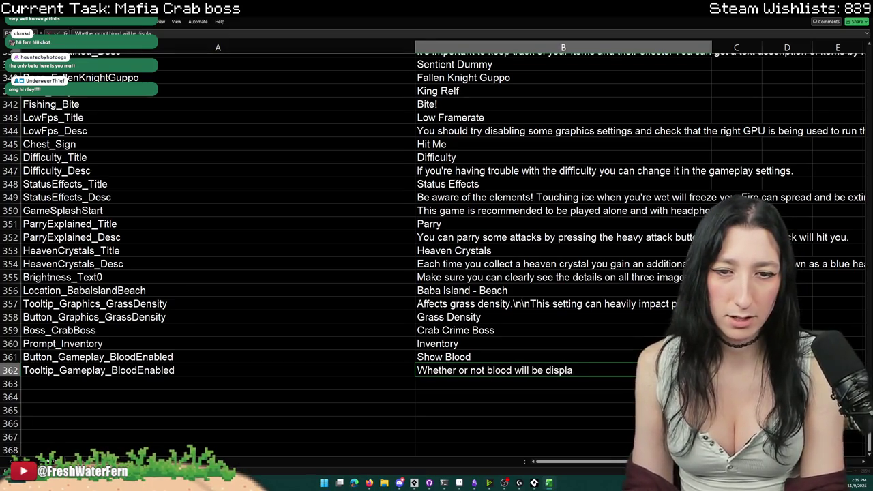
key(BackSpace)
key(BackSpace)
key(BackSpace)
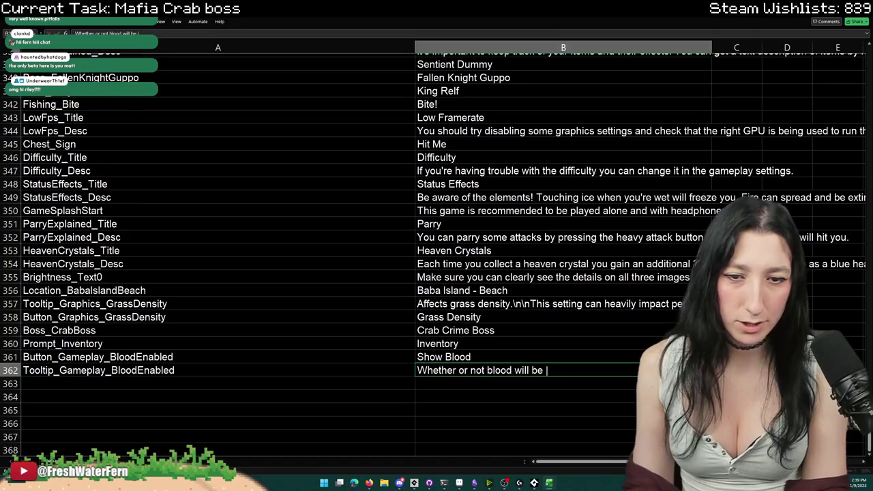
text(visible)
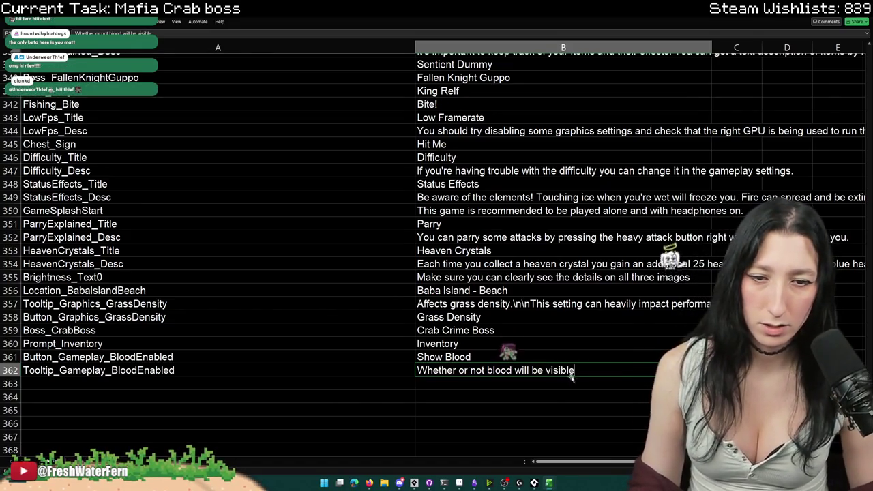
click(579, 385)
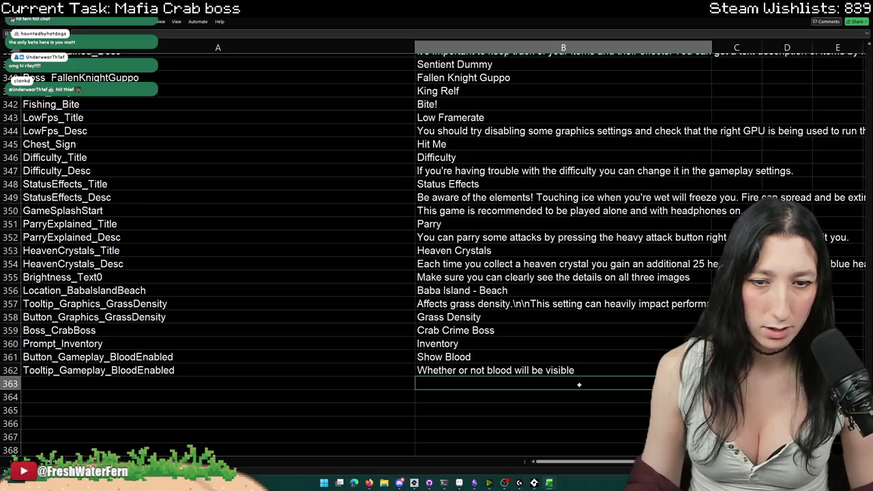
- Attempt a save and a tooltip rewrite, undoing the rewrite to keep the original text
key(ctrl+s)
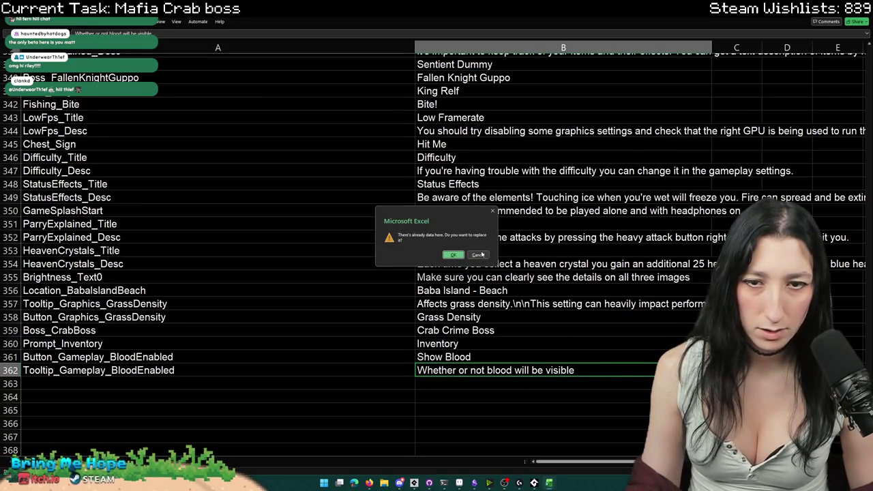
key(Return)
key(Up)
key(Up)
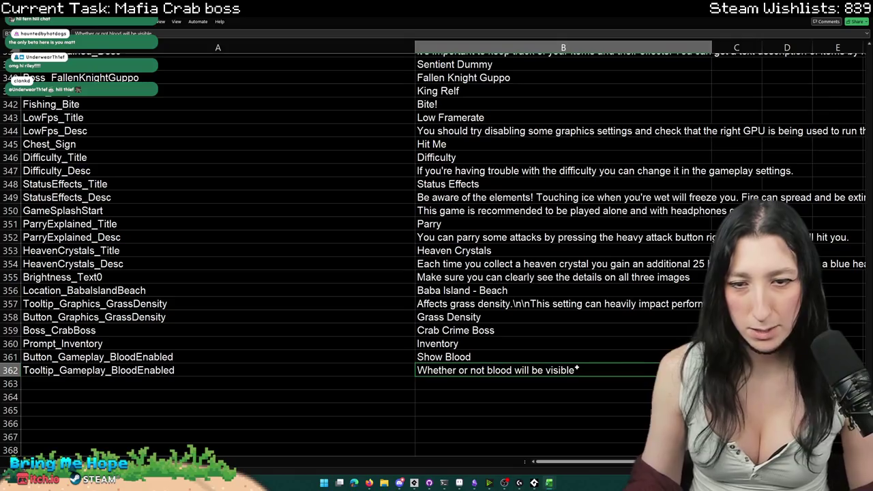
key(ctrl+a)
text(Affects )
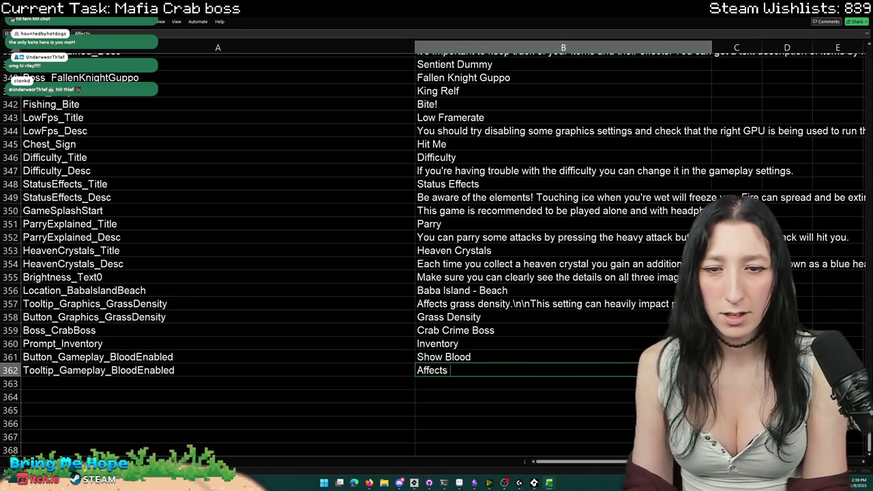
text(visiblity of)
key(ctrl+z)
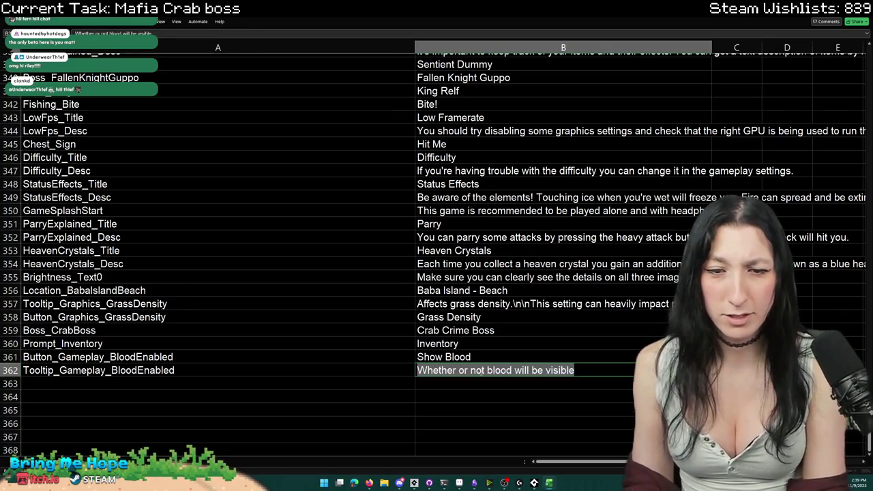
click(536, 401)
key(alt+Tab)
key(alt+Tab)
key(Tab)
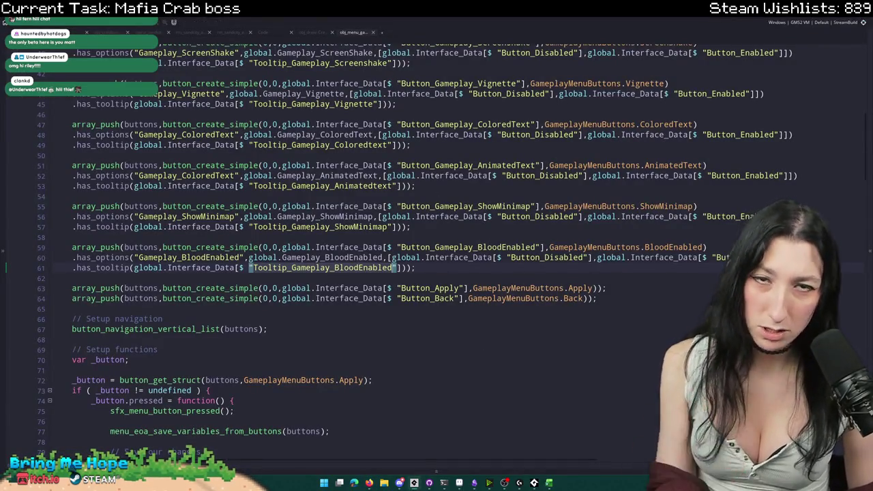
- Search the project for the "Gameplay_ShowMinimap" key and open obj_game's Create event from the results
double_click(331, 257)
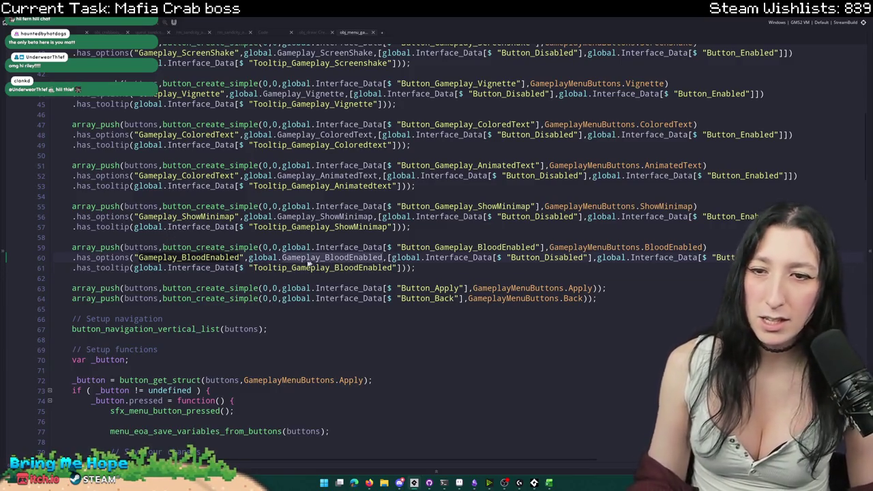
drag(374, 218, 245, 216)
key(ctrl+shift+f)
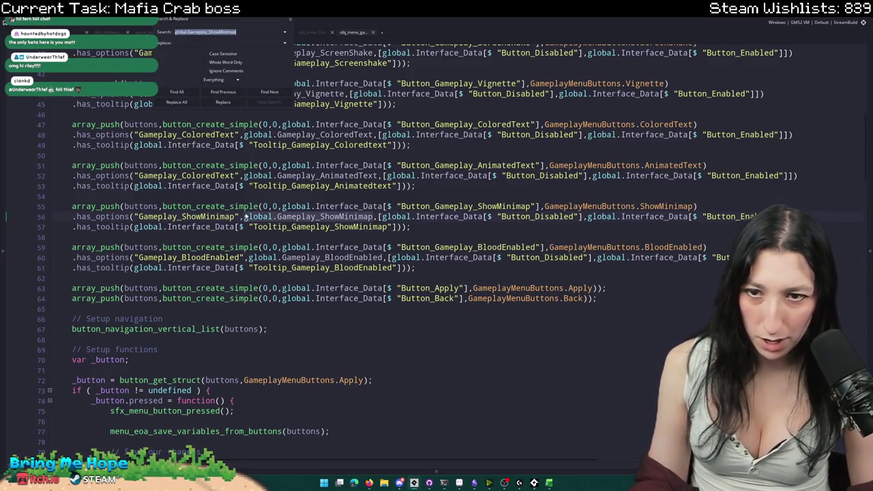
key(Return)
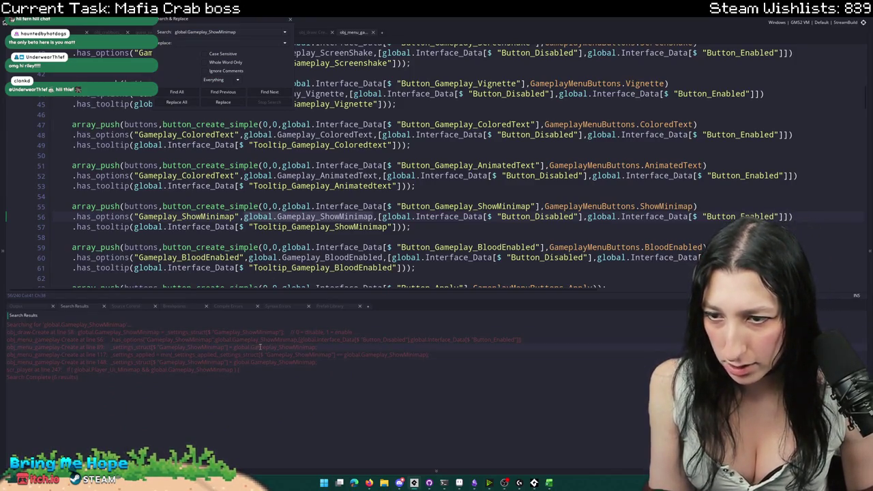
double_click(205, 216)
key(ctrl+f)
drag(239, 217, 134, 216)
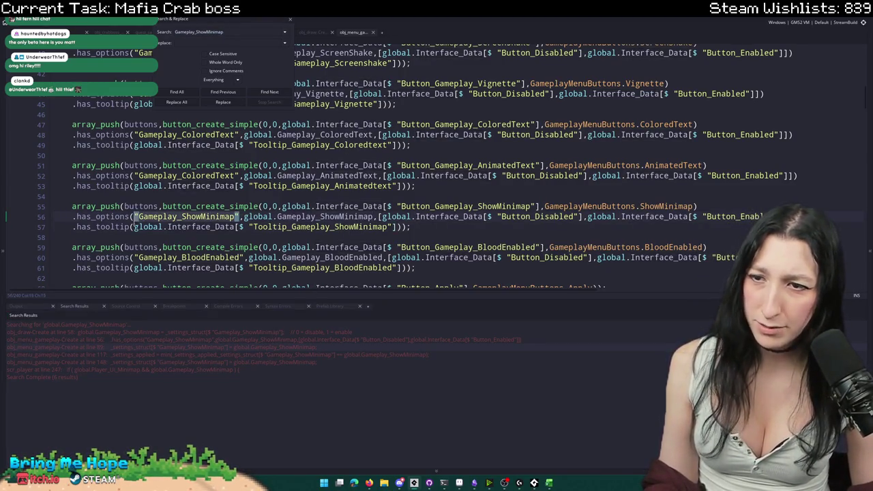
key(ctrl+f)
key(Return)
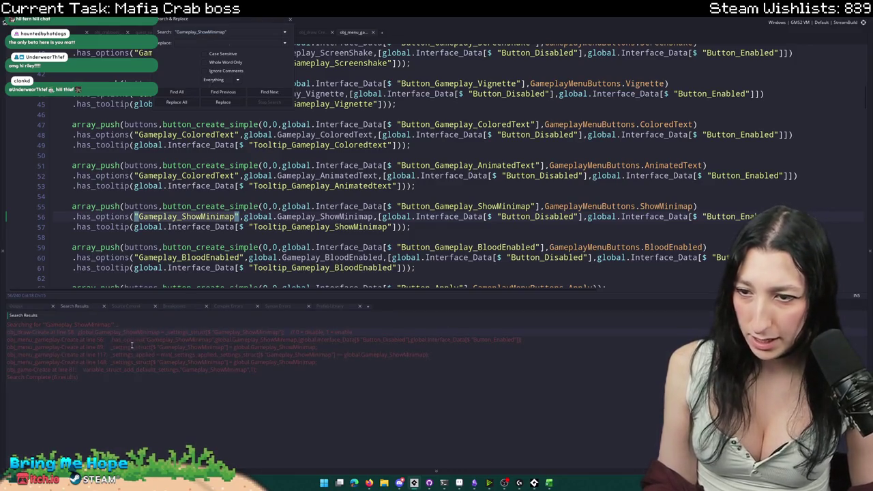
double_click(133, 370)
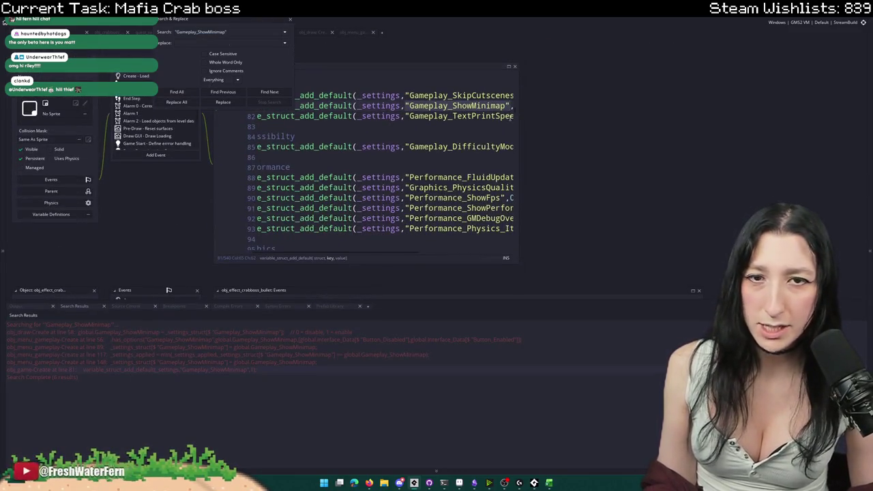
- Maximize obj_game's Create code and inspect the variable_struct_add_default definition
drag(520, 114, 685, 114)
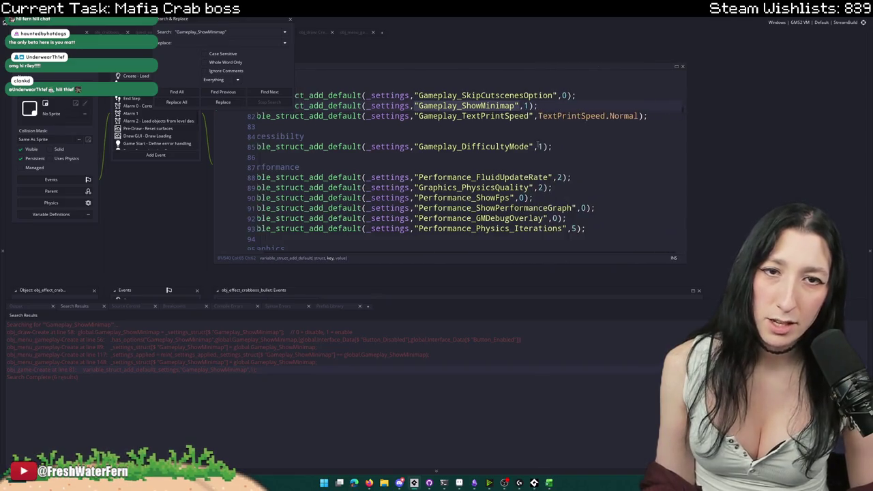
scroll(408, 169, up, 3)
click(328, 185)
click(290, 19)
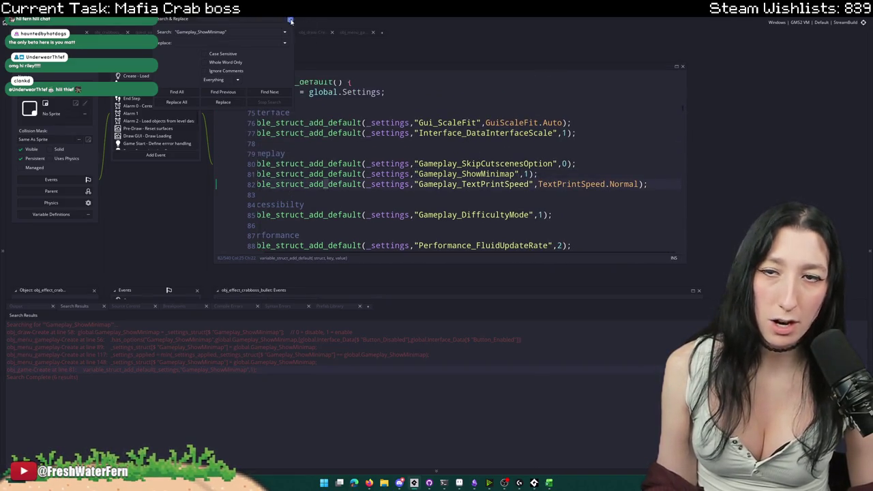
scroll(260, 136, up, 2)
click(250, 104)
click(250, 104)
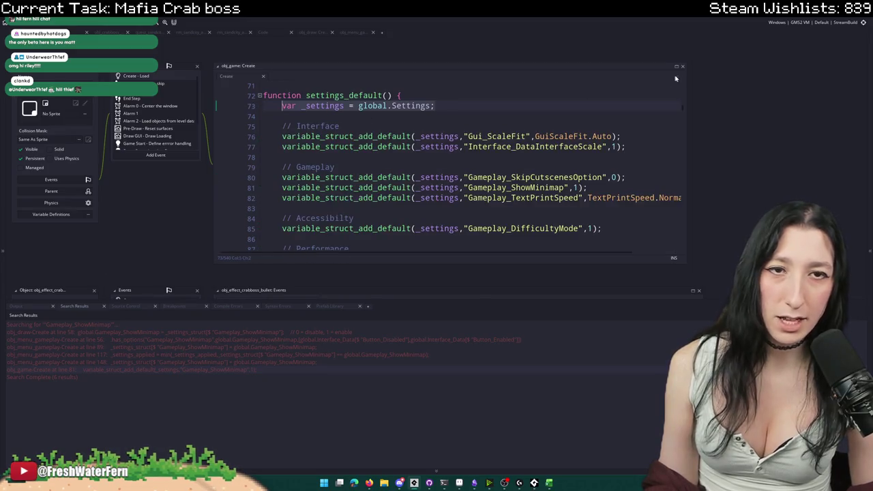
click(677, 67)
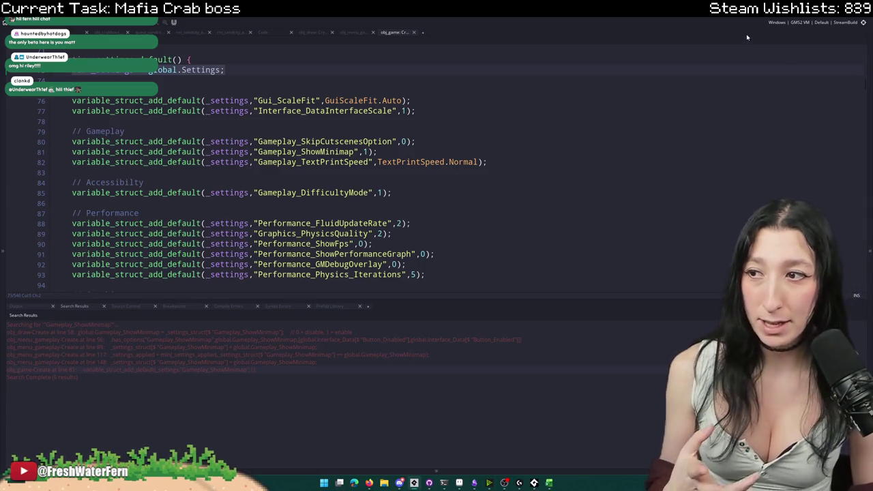
click(501, 160)
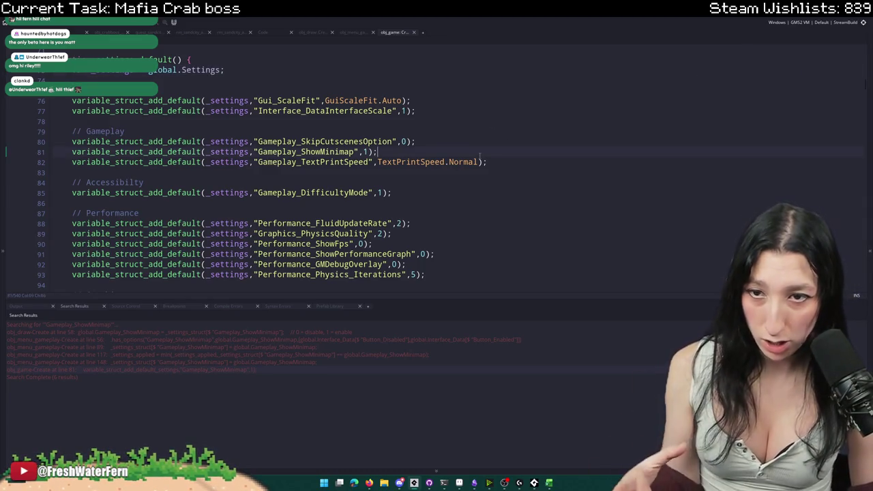
middle_click(127, 143)
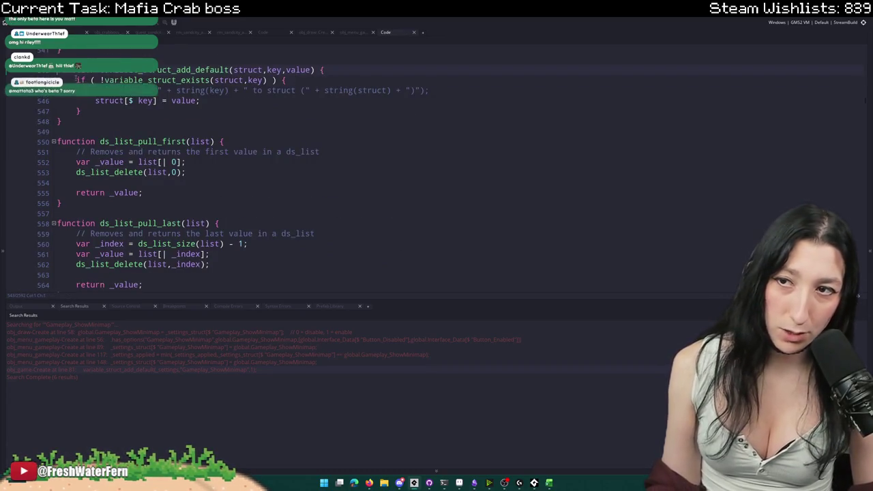
click(126, 101)
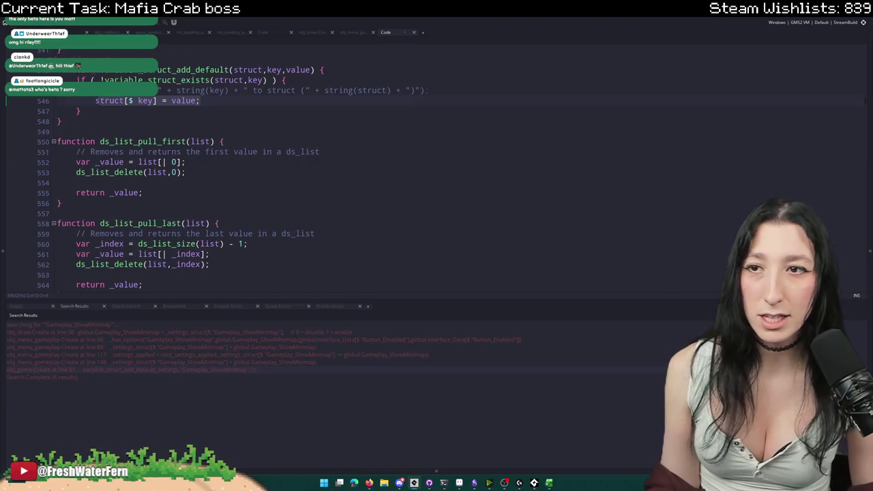
key(alt+Left)
- Duplicate the TextPrintSpeed default line as Gameplay_BloodEnabled with the value 'trye'
key(ctrl+d)
double_click(311, 172)
text(Gameplay_BloodEnabled)
click(410, 172)
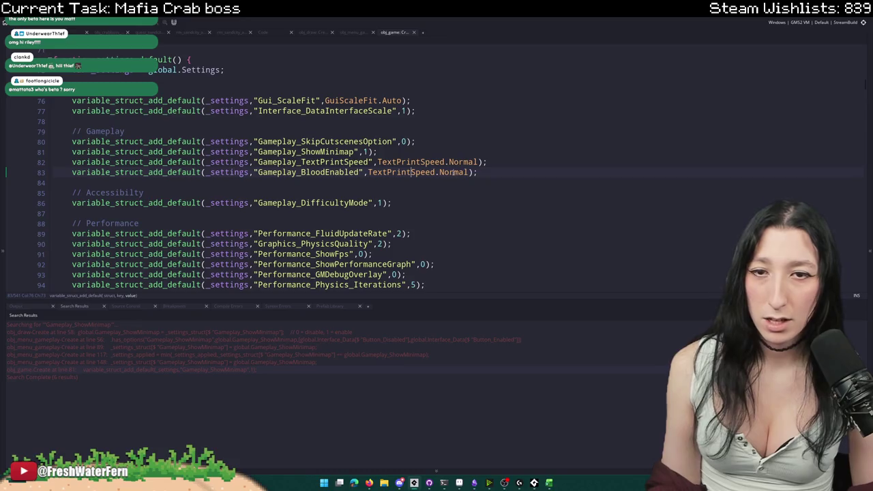
drag(470, 172, 370, 172)
key(BackSpace)
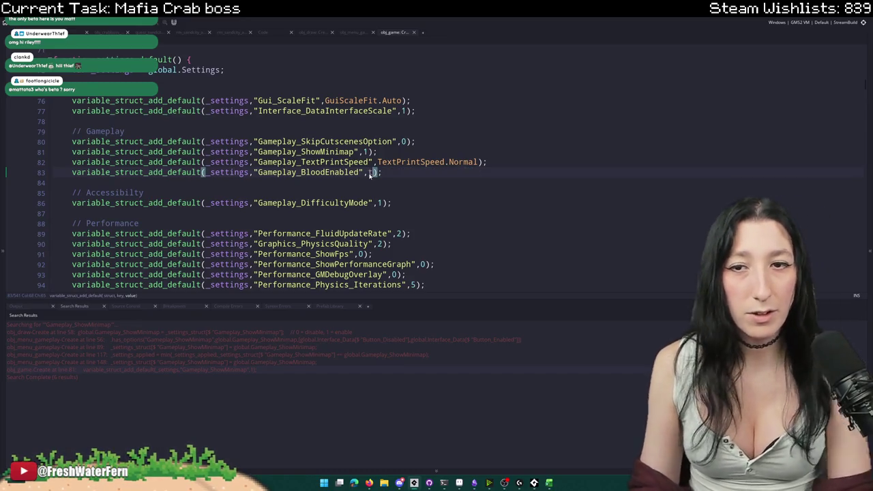
text(trye)
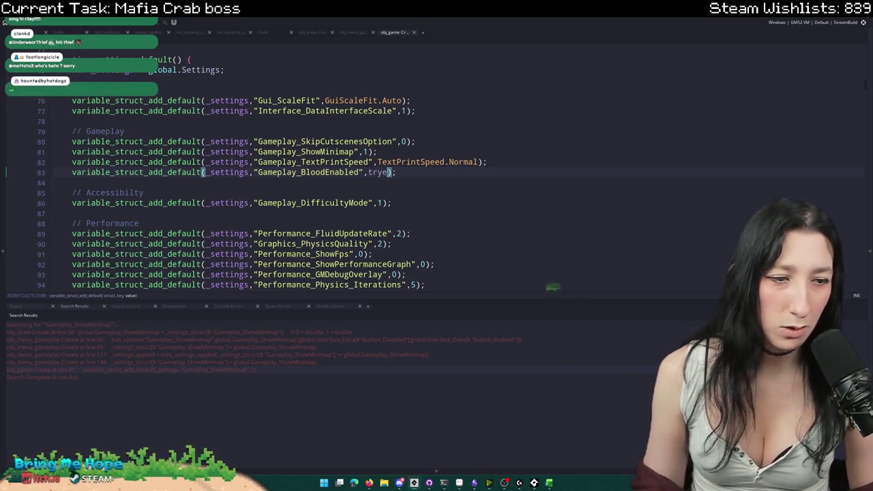
click(357, 30)
click(184, 216)
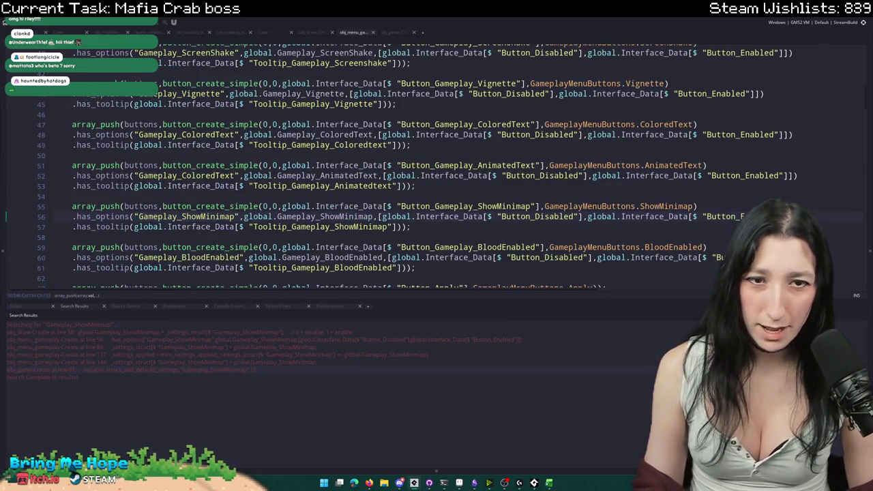
- Swap line 52's Gameplay_ColoredText options key for Gameplay_AnimatedText and set BloodEnabled's default to 1
scroll(437, 163, up, 1)
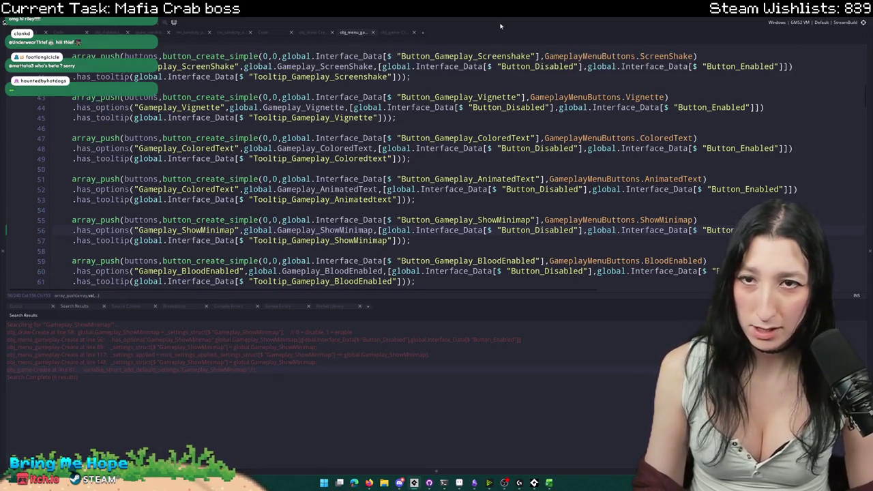
click(421, 203)
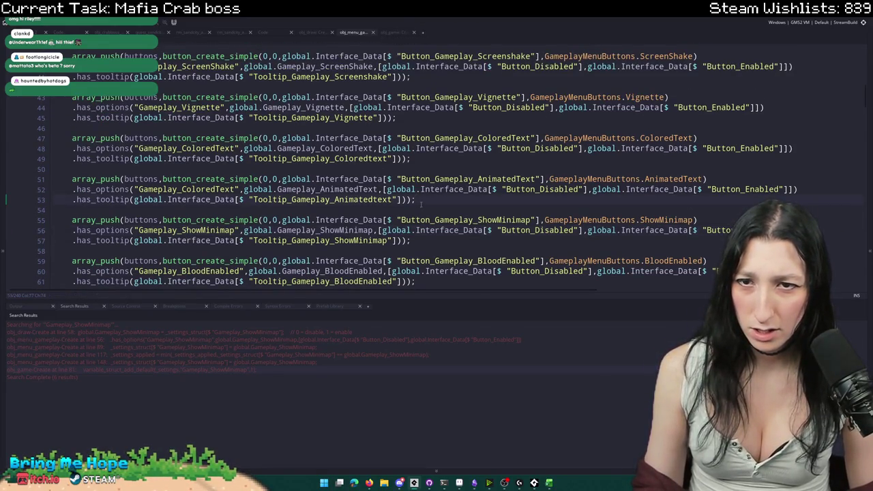
click(378, 189)
double_click(204, 189)
text(Gameplay_AnimatedText)
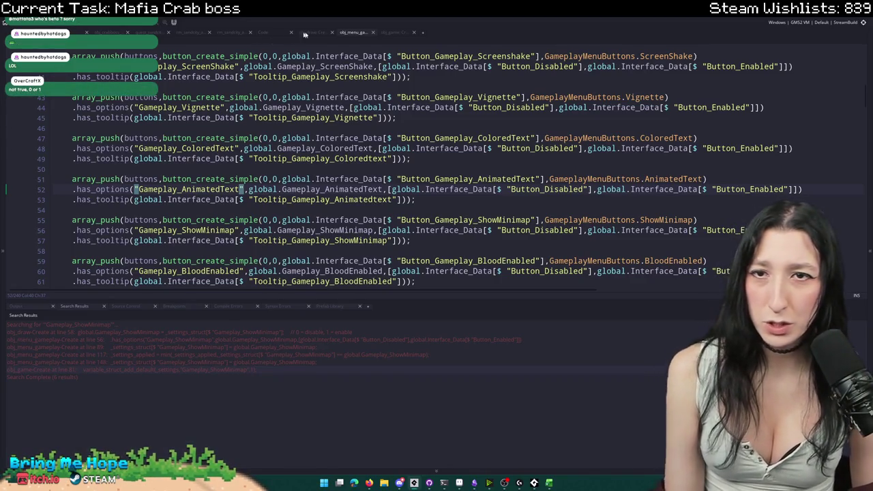
click(393, 32)
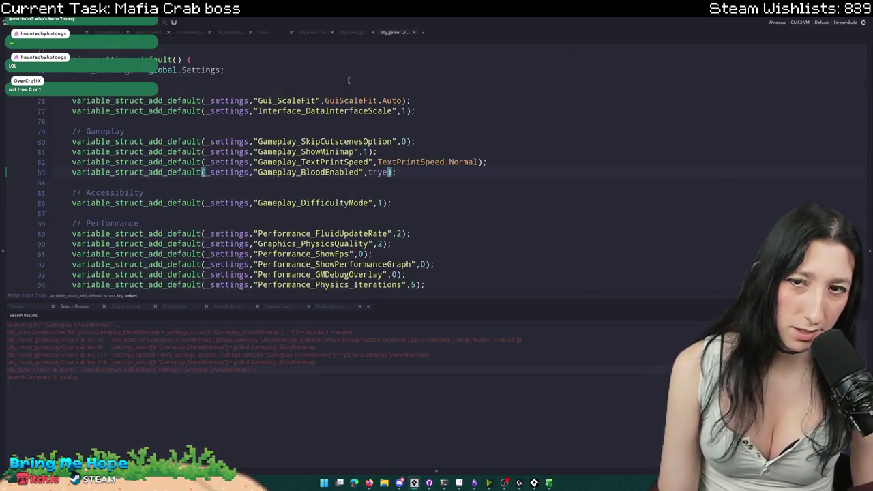
text(1)
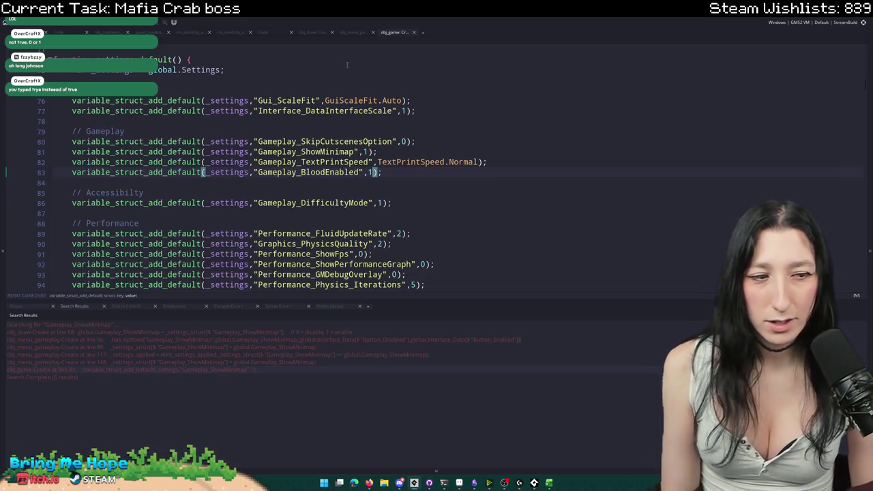
- Find and select the duplicate Gameplay_ColoredText default on line 117
scroll(436, 102, down, 1)
click(504, 134)
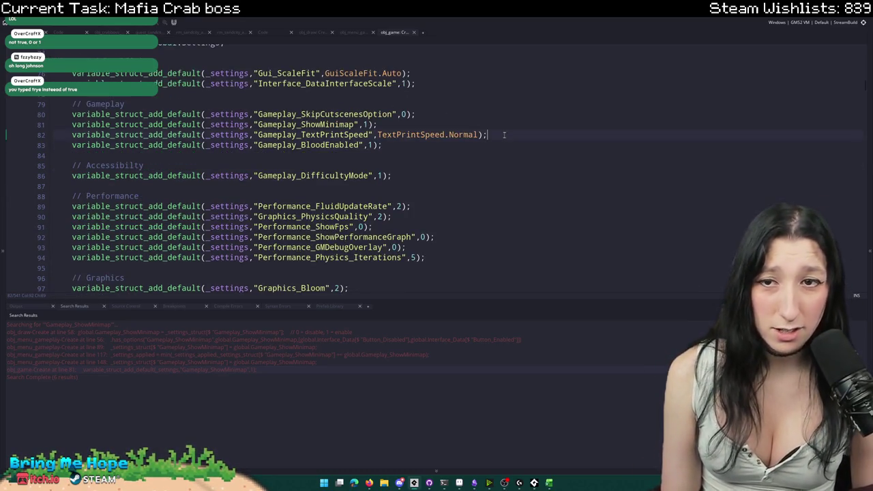
scroll(328, 70, up, 1)
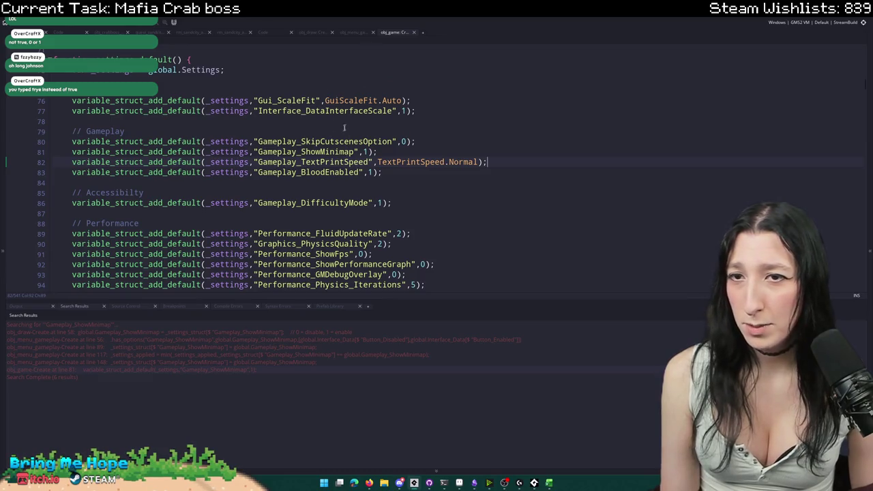
scroll(345, 128, up, 1)
scroll(345, 127, down, 8)
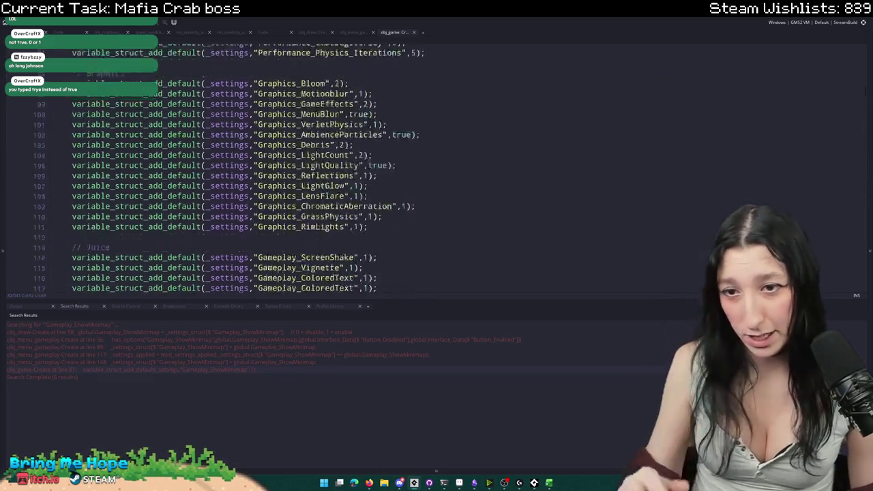
scroll(345, 130, down, 7)
scroll(346, 140, up, 2)
double_click(352, 124)
- Replace line 117's key with Gameplay_AnimatedText from the menu code and build the game
click(361, 32)
double_click(321, 199)
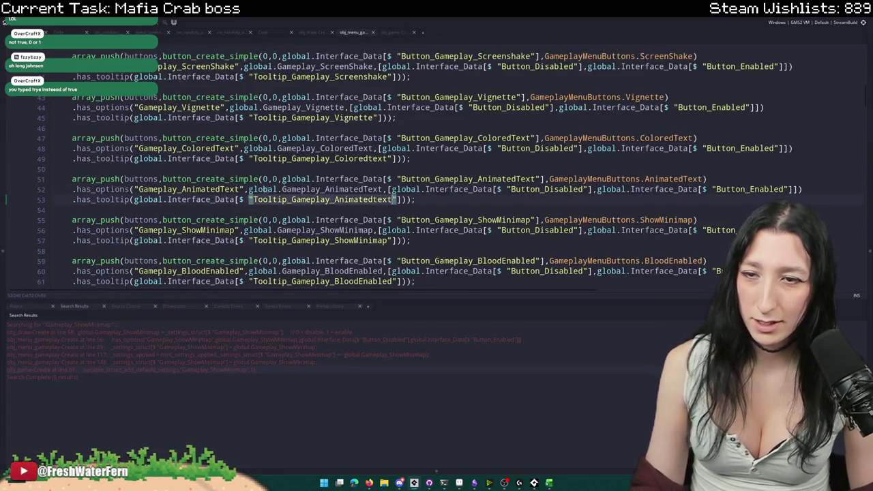
double_click(205, 189)
key(ctrl+c)
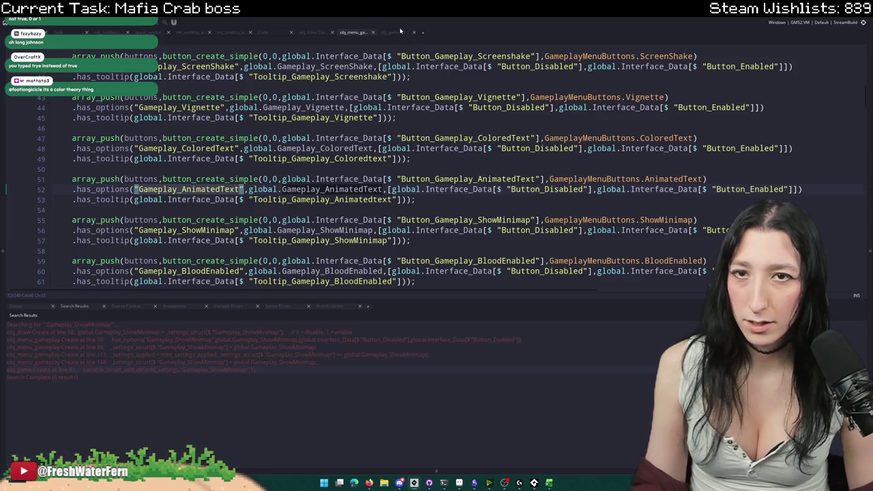
click(401, 31)
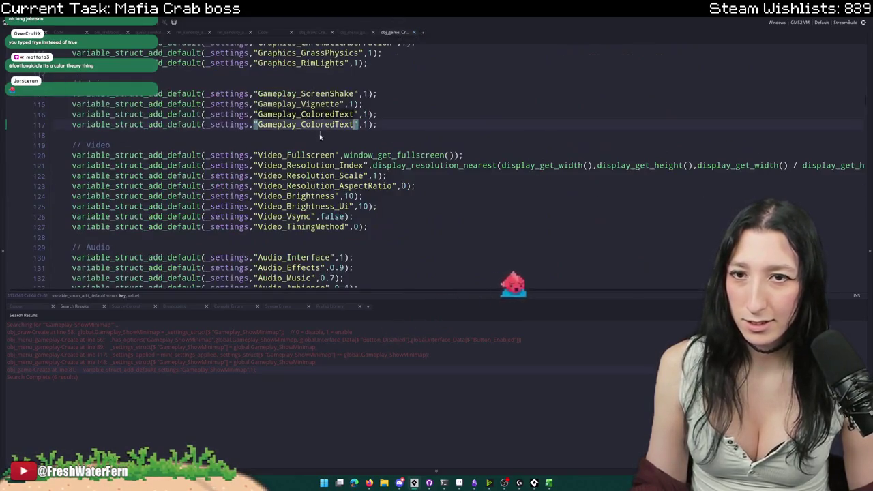
key(ctrl+v)
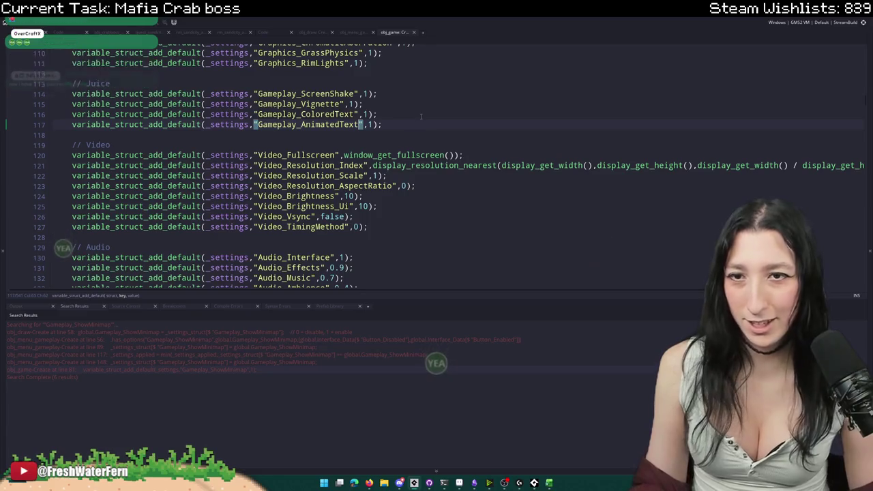
scroll(421, 116, down, 2)
scroll(399, 131, up, 1)
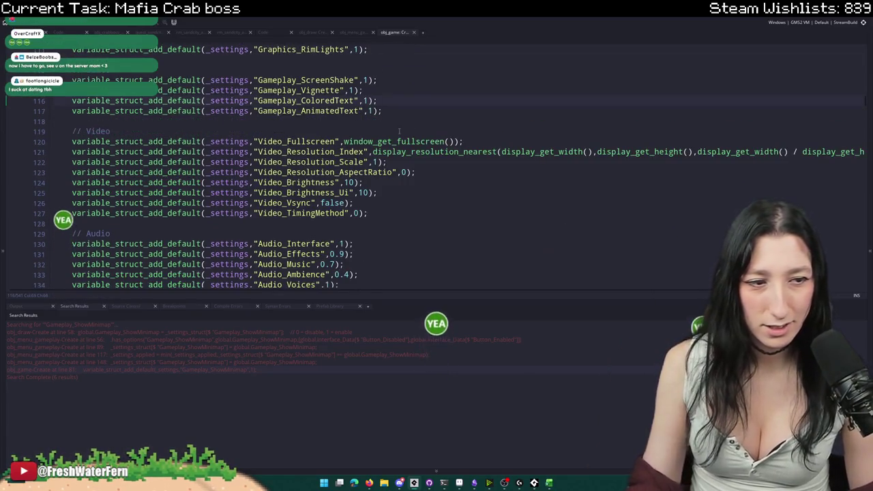
key(F5)
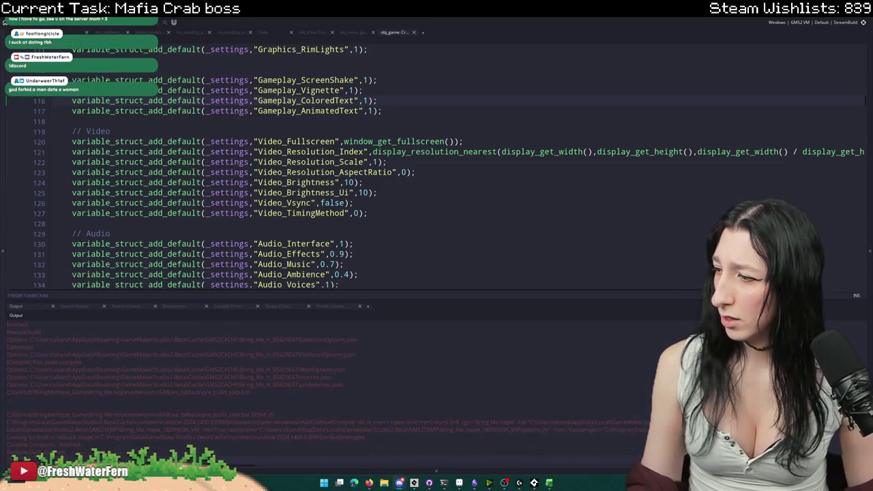
click(399, 484)
click(297, 430)
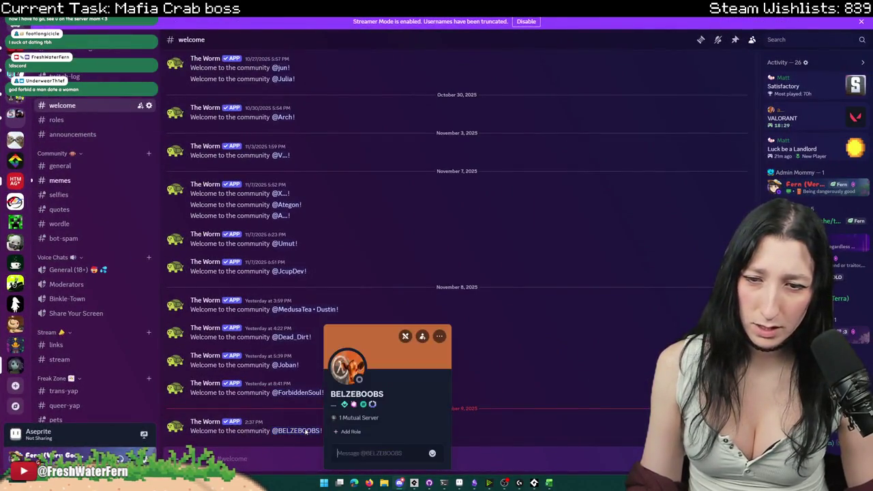
click(344, 365)
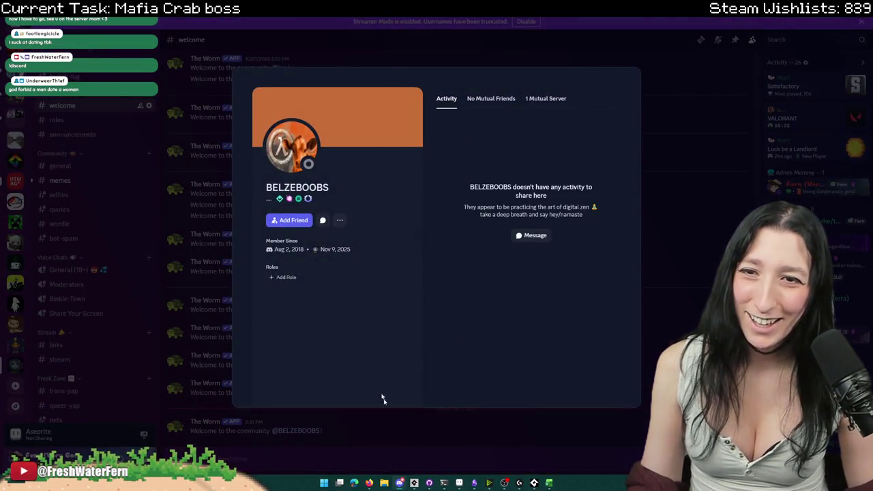
click(374, 452)
right_click(307, 435)
mouse_move(344, 457)
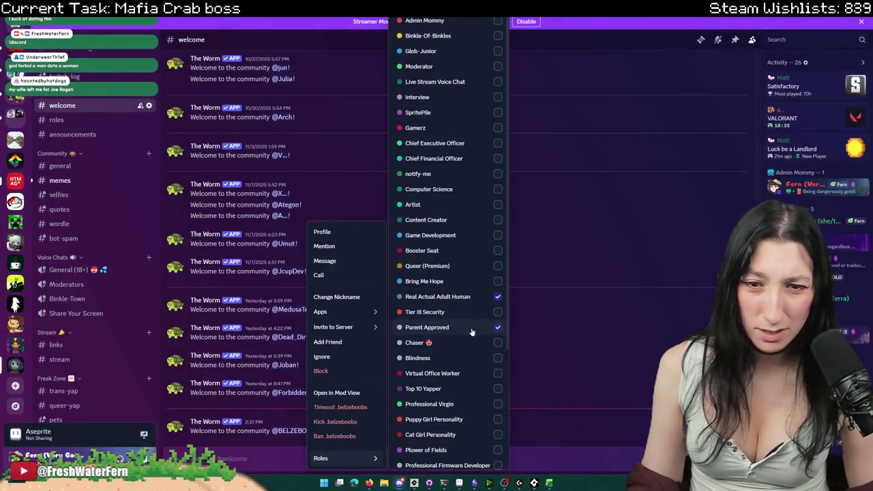
click(587, 309)
click(400, 483)
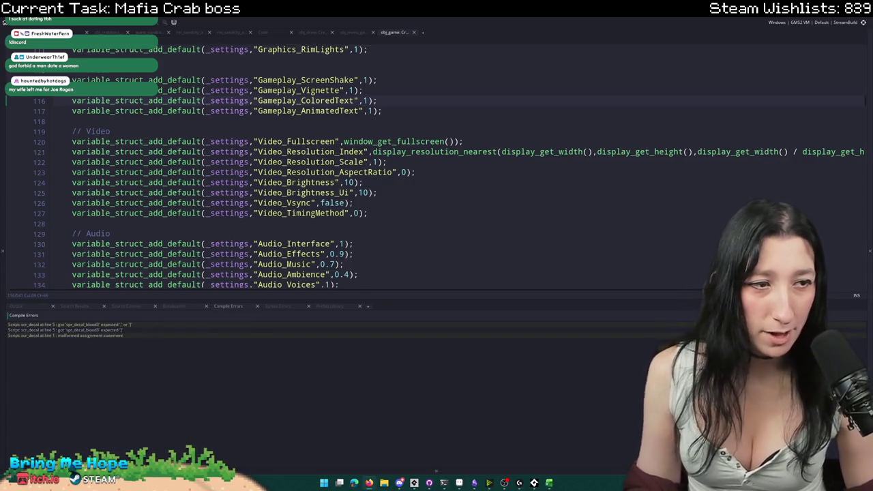
- Add the missing comma after spr_decal_blood2 on scr_decal line 5 and rerun the game
double_click(168, 329)
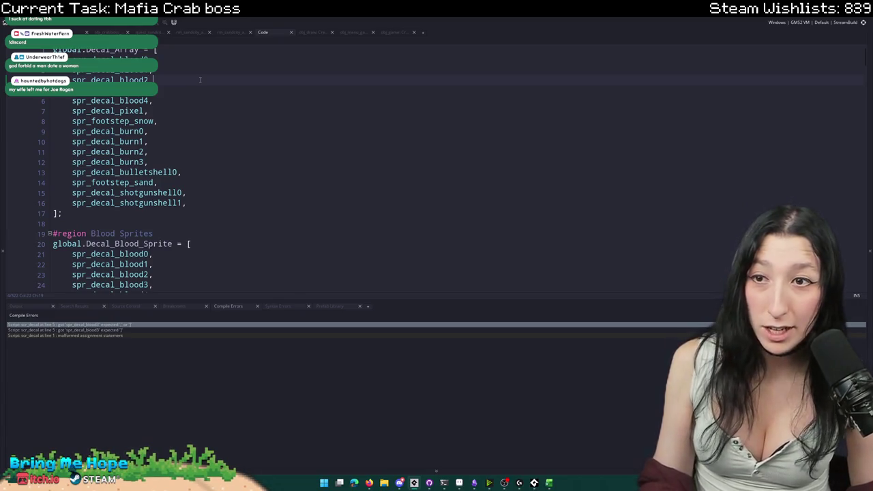
text(,)
key(F5)
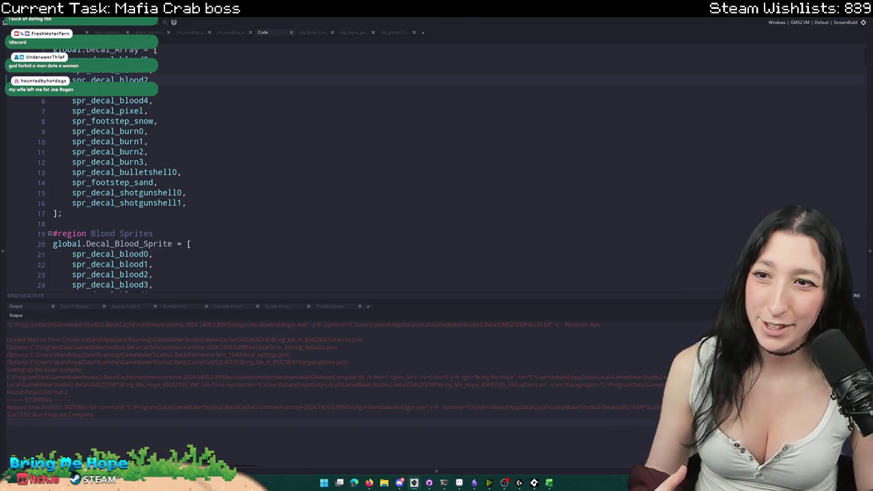
scroll(193, 88, down, 2)
- Review the decal script, highlighting uses of _system_first_run and test-folding decal_bake
scroll(175, 121, down, 9)
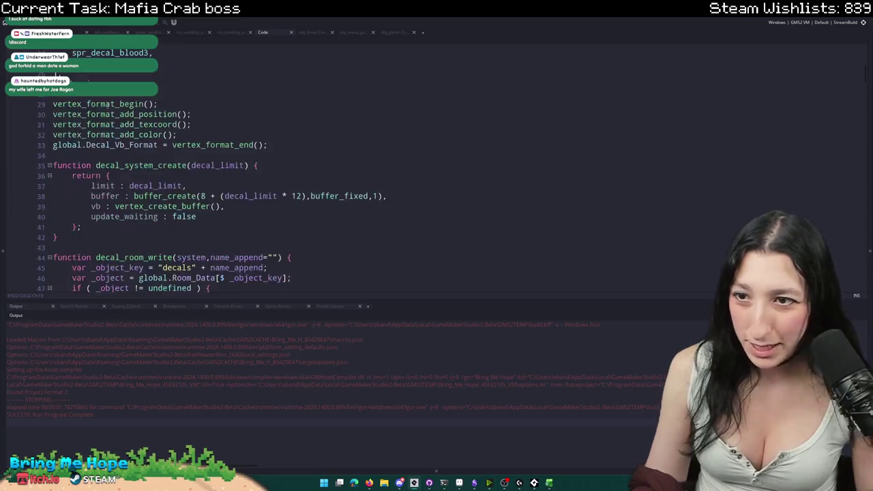
scroll(171, 171, down, 11)
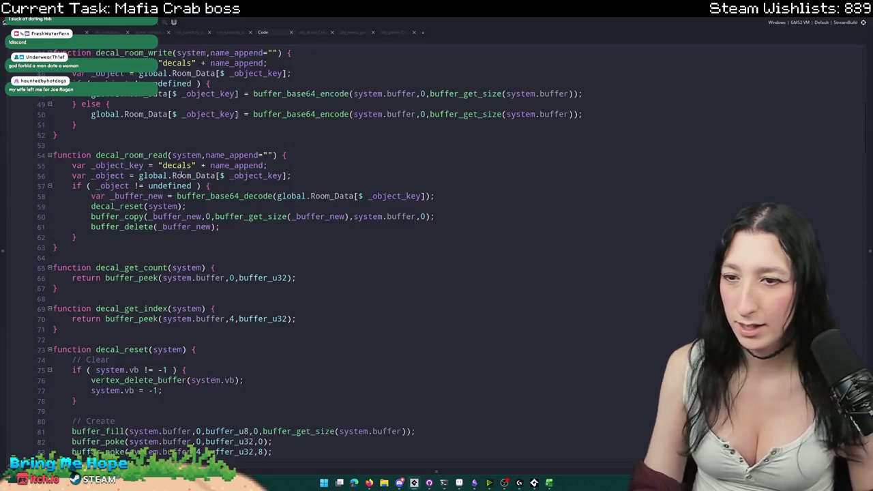
scroll(151, 226, down, 3)
scroll(143, 227, up, 3)
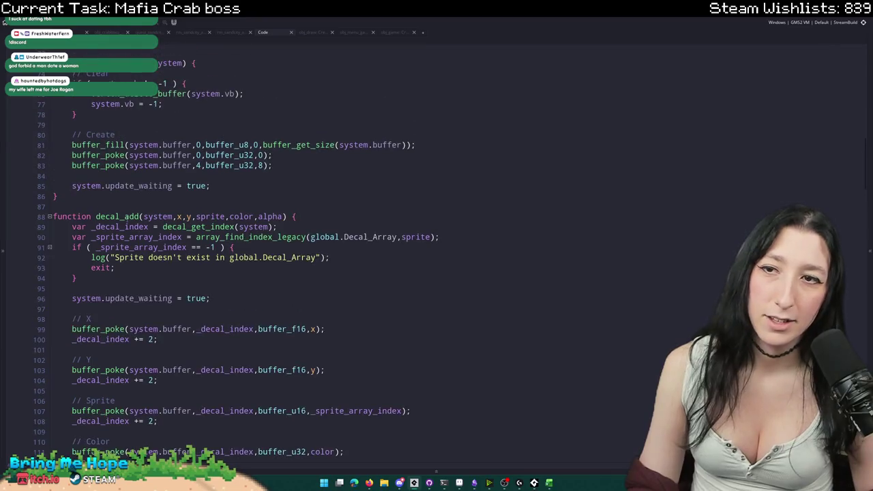
scroll(130, 229, down, 4)
scroll(130, 229, down, 20)
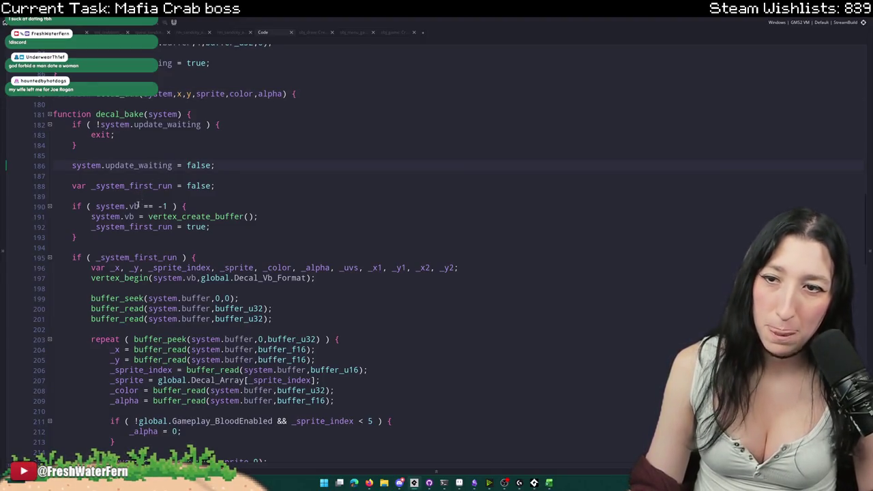
double_click(171, 257)
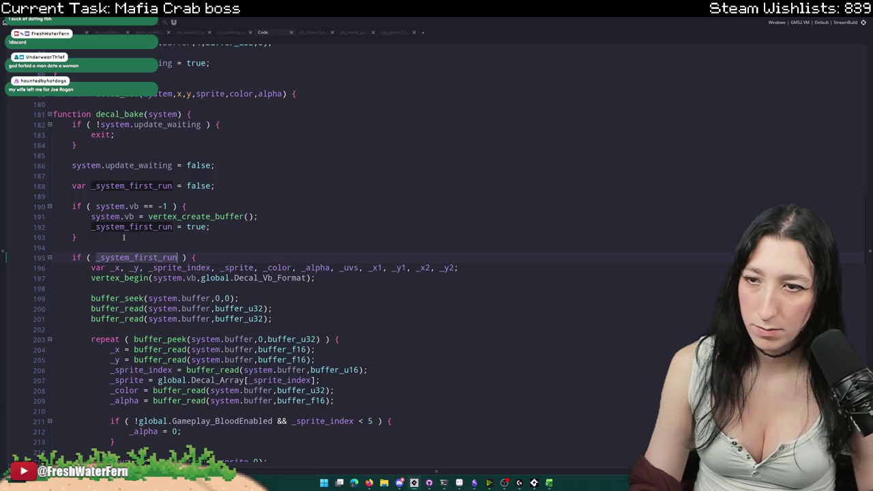
click(49, 114)
click(50, 113)
scroll(55, 130, up, 5)
scroll(76, 115, up, 5)
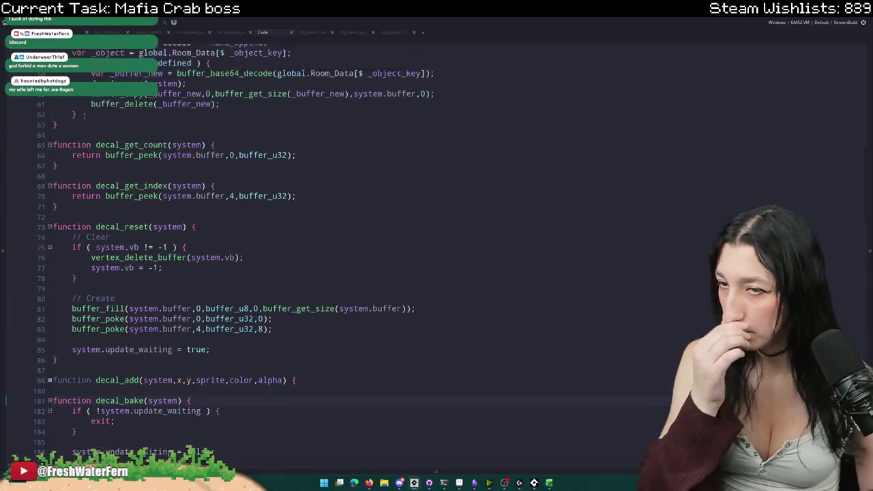
scroll(107, 202, down, 4)
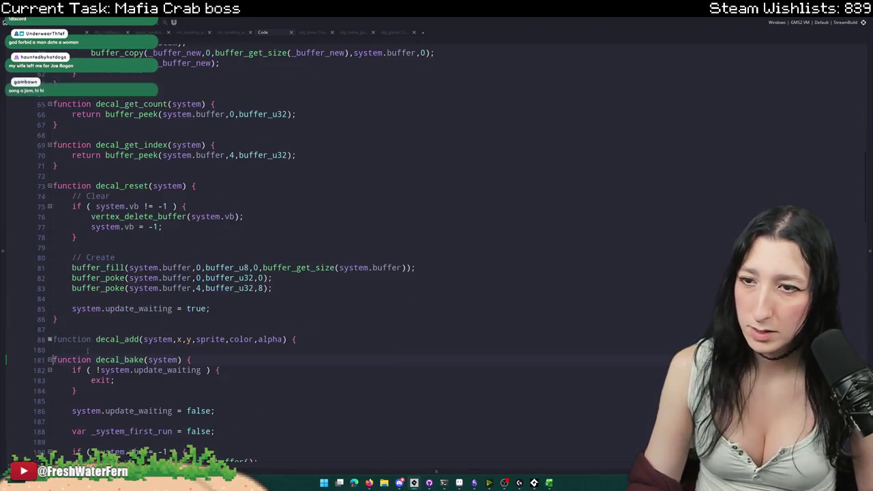
- Select the Clear block in decal_reset, then fold all functions and regions with Ctrl+M
click(123, 186)
scroll(54, 217, down, 3)
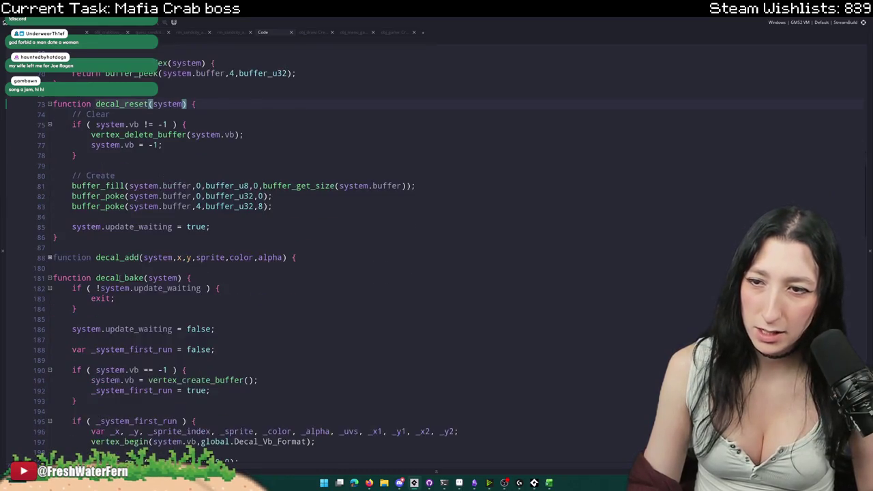
scroll(103, 177, down, 2)
scroll(116, 164, up, 2)
click(121, 164)
mouse_move(77, 156)
mouse_down()
mouse_move(110, 145)
mouse_move(78, 155)
mouse_move(73, 114)
mouse_up()
key(ctrl+c)
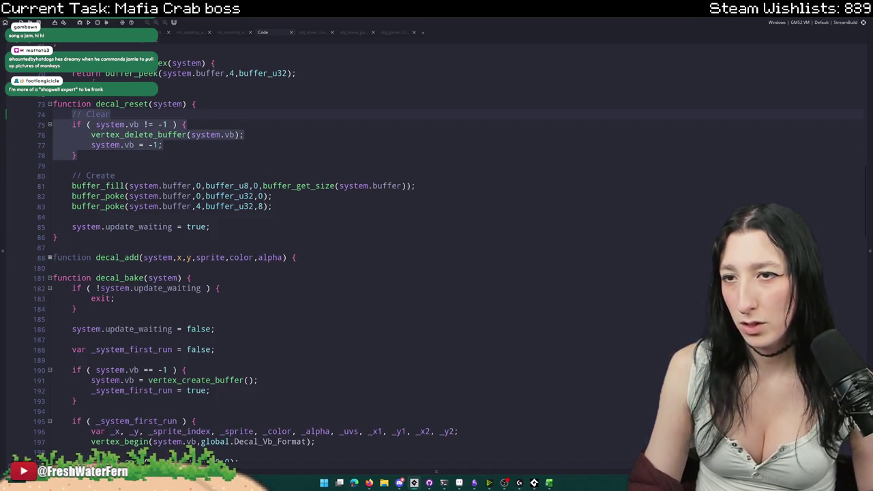
click(71, 258)
key(ctrl+m)
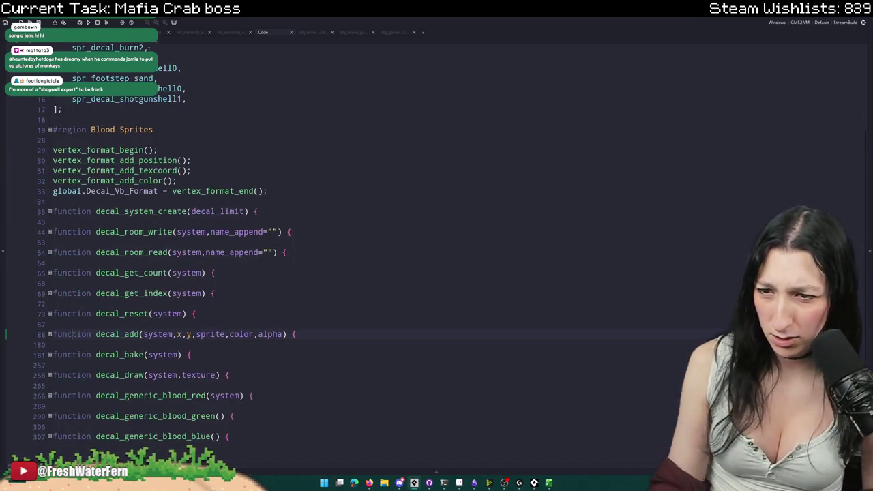
- Add function decal_reset_vb(system) below decal_reset containing the pasted vertex-buffer Clear block
click(57, 353)
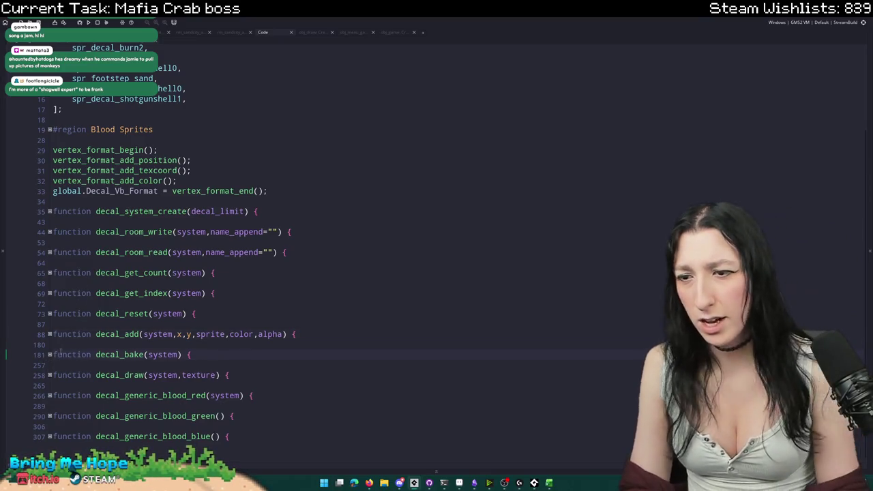
key(ctrl+z)
key(ctrl+z)
key(ctrl+z)
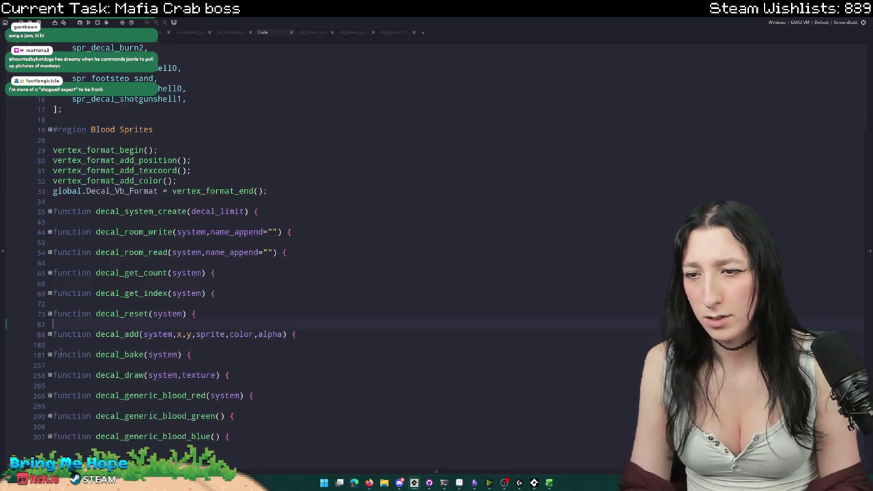
key(Return)
key(Return)
key(Up)
text(function decal)
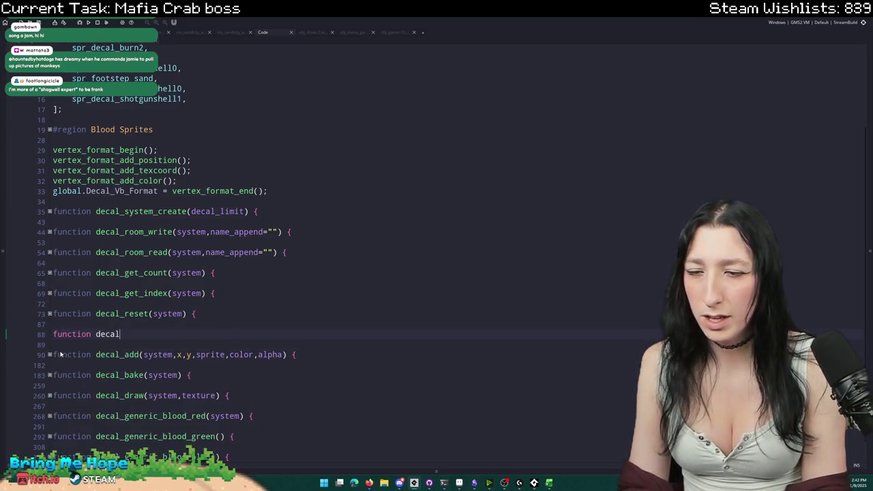
text(_reset_vb()
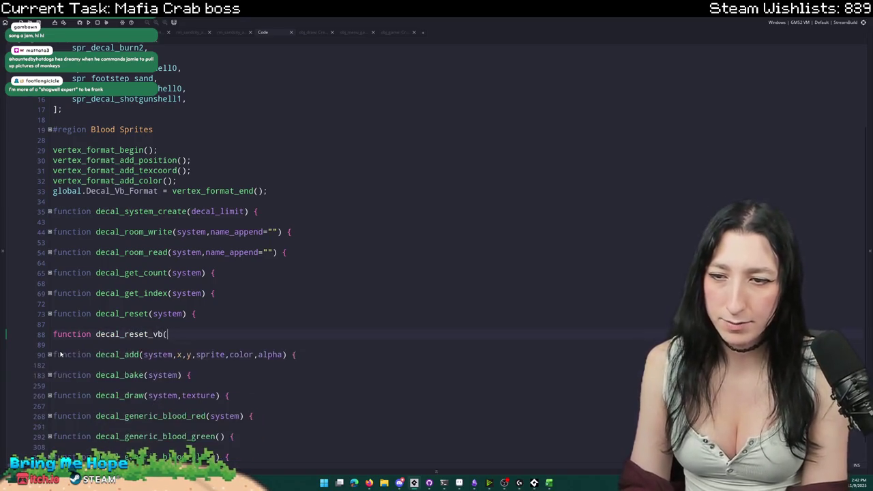
text(system) {)
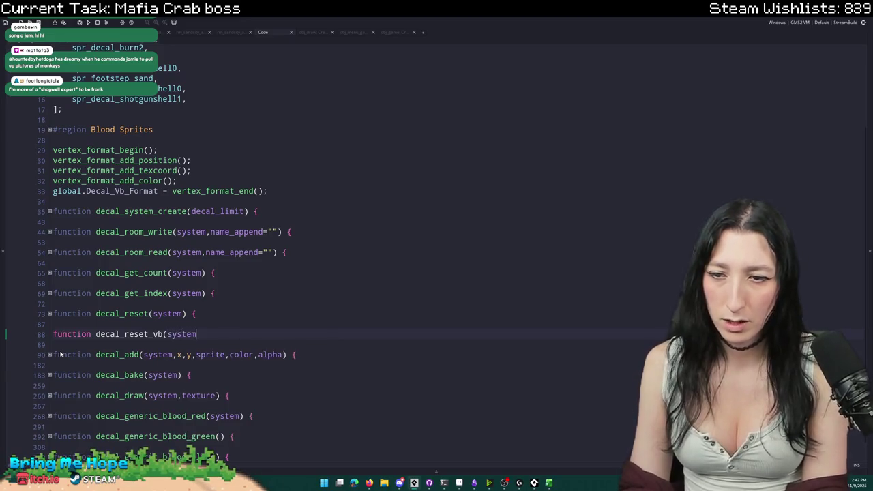
key(Return)
text(})
key(Return)
key(ctrl+v)
- Copy system.update_waiting from decal_bake and add 'system.update_waiting = true;' inside decal_reset_vb
scroll(60, 353, down, 2)
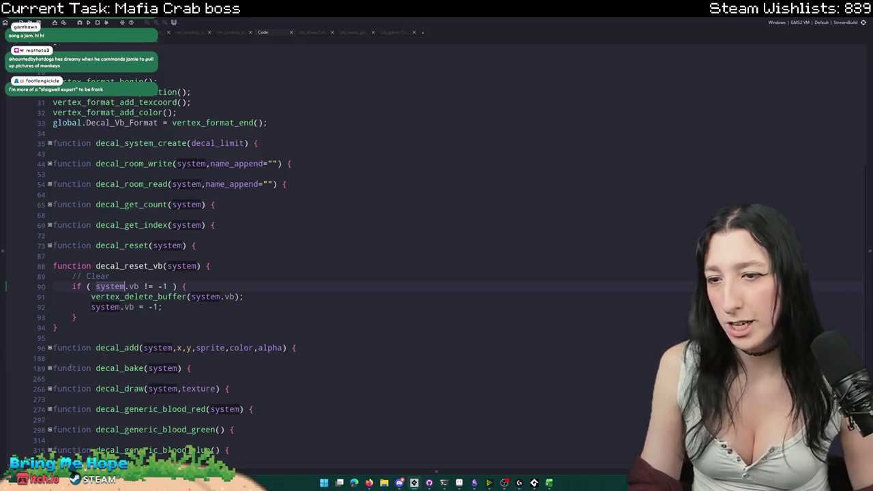
scroll(52, 379, down, 1)
click(49, 355)
scroll(49, 355, down, 2)
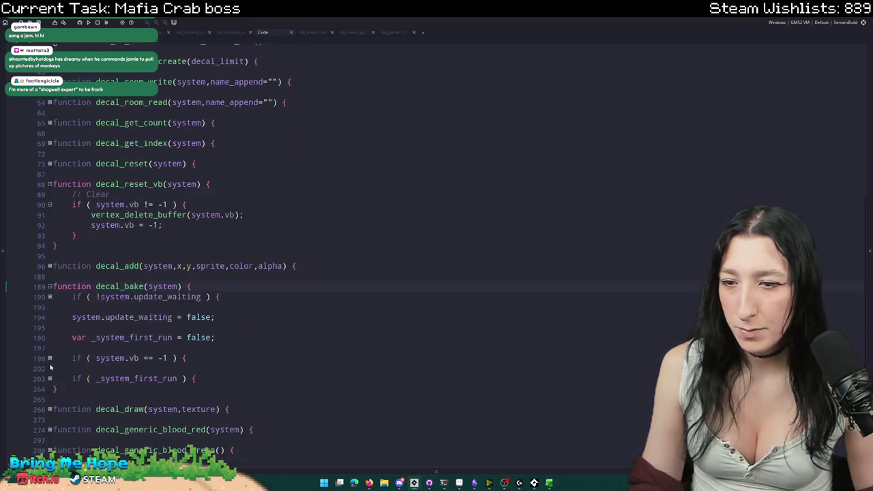
click(50, 358)
scroll(49, 358, down, 4)
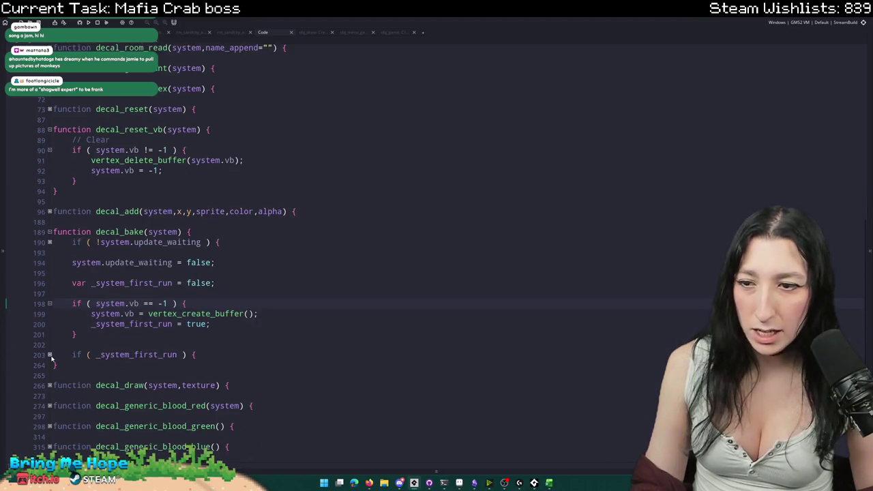
click(49, 354)
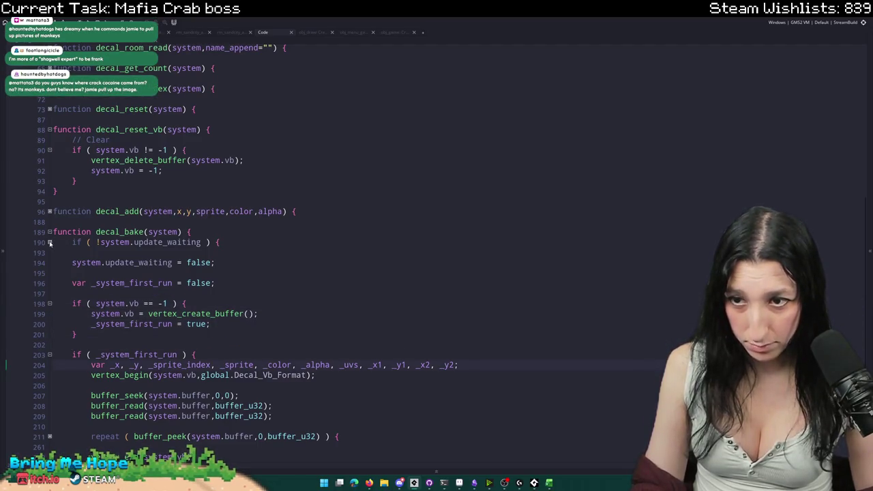
double_click(105, 232)
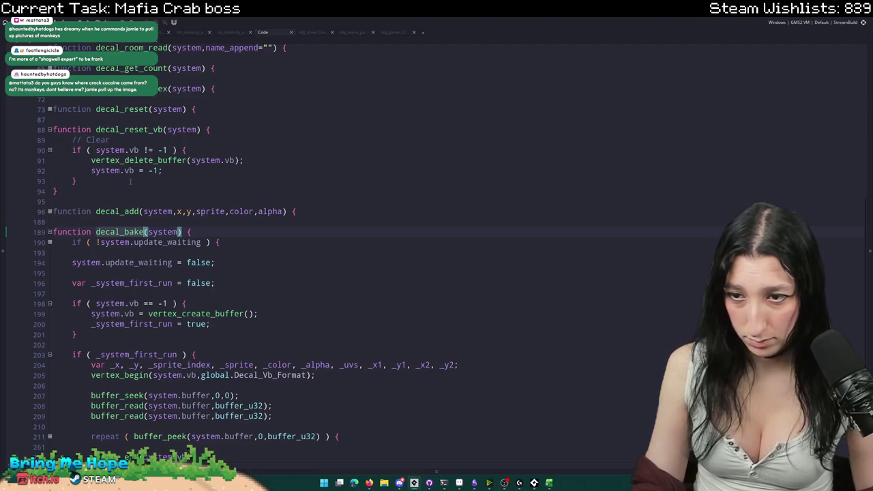
click(198, 242)
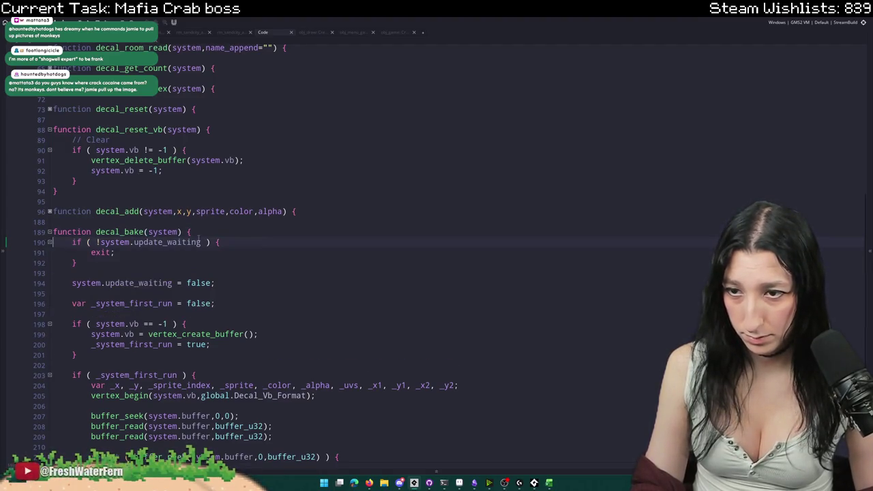
drag(201, 242, 99, 243)
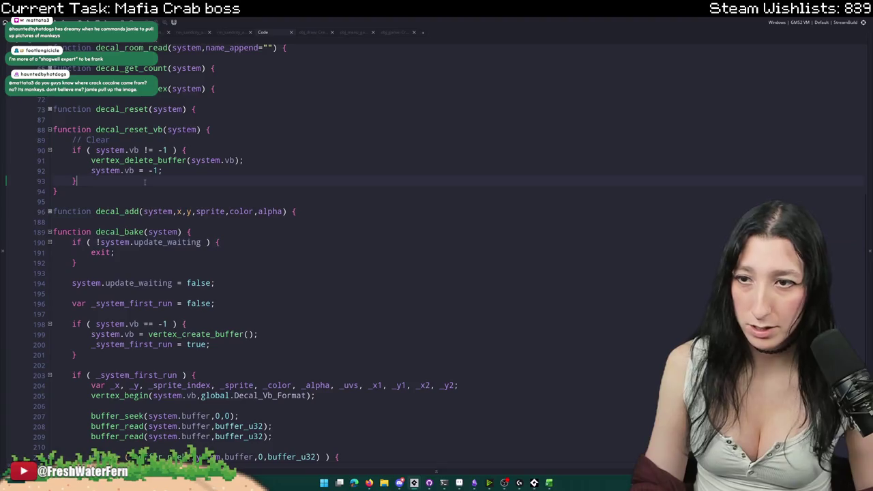
click(197, 171)
key(Return)
key(Return)
text(system.update_waiting)
text(= true;)
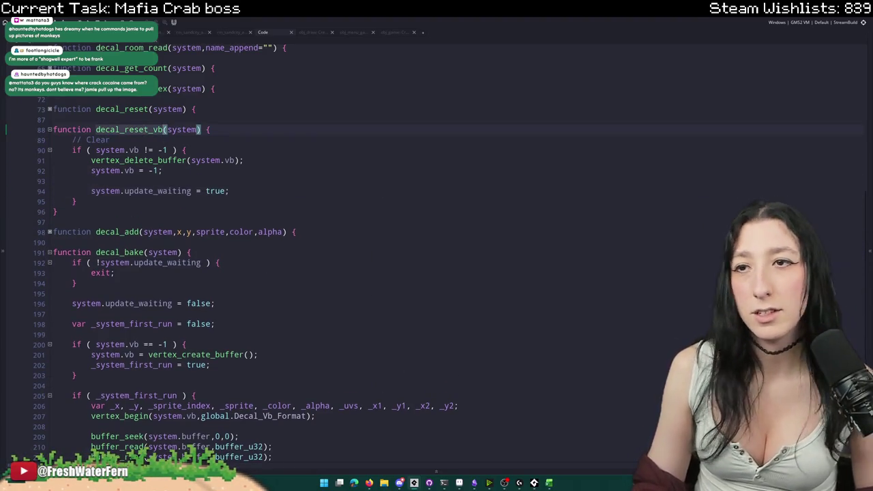
key(ctrl+Tab)
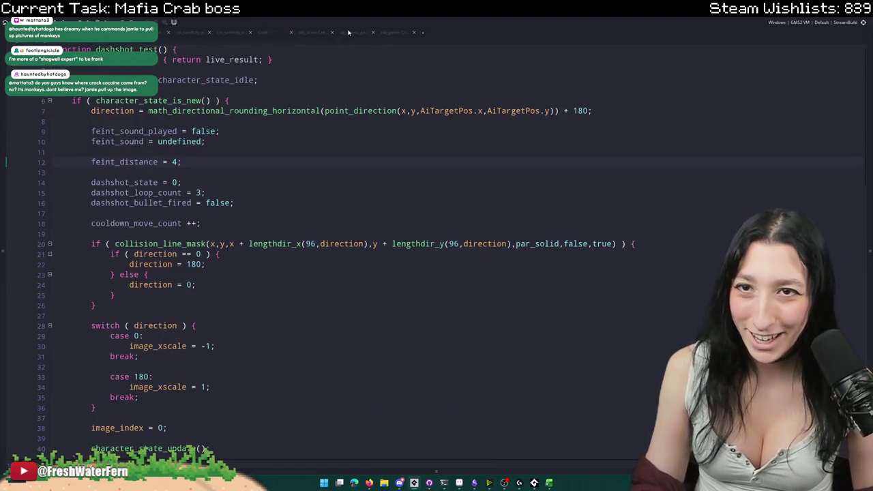
- In obj_menu_gameplay, insert a blank line after var _settings_struct in the Apply save block
click(348, 32)
scroll(380, 166, down, 3)
scroll(380, 166, up, 3)
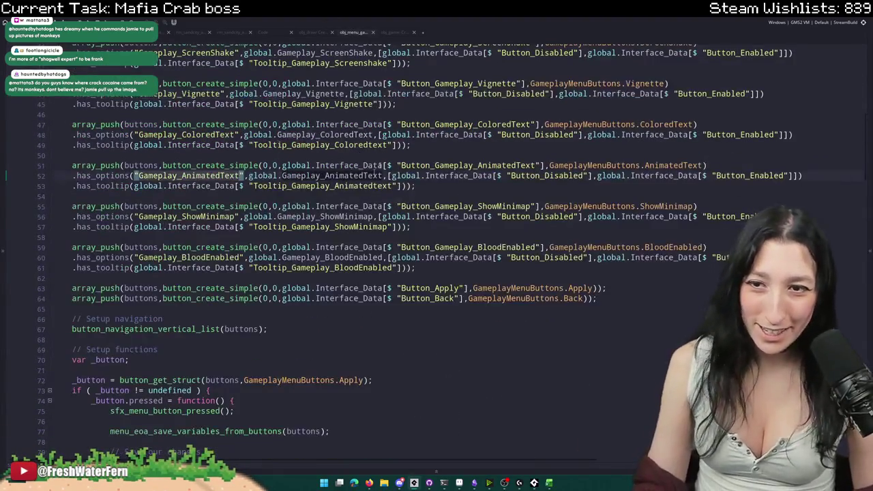
scroll(375, 167, down, 3)
scroll(375, 166, up, 3)
scroll(374, 178, down, 10)
scroll(375, 196, up, 3)
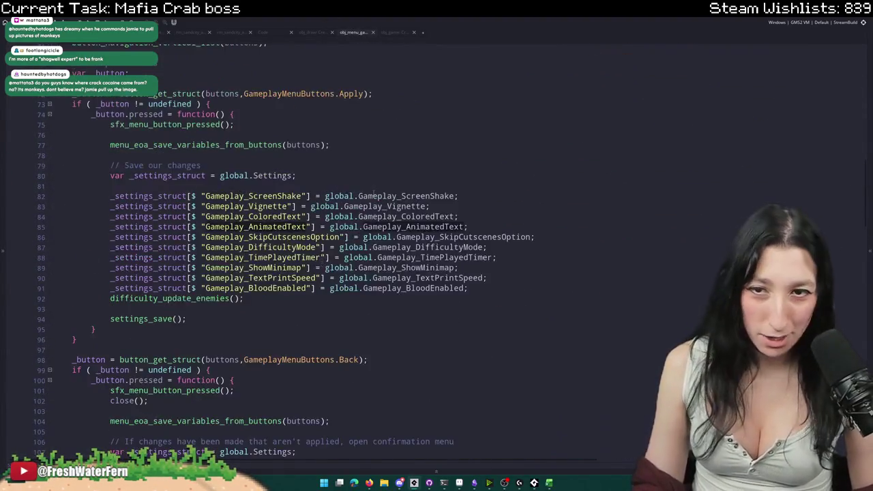
click(384, 185)
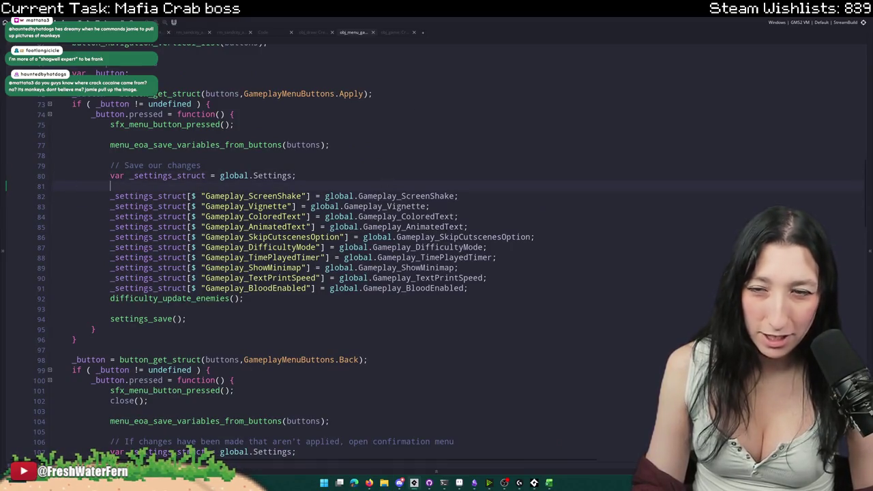
key(Return)
key(Return)
key(Return)
- Move to the end of the BloodEnabled save line in the Apply handler
scroll(376, 273, down, 8)
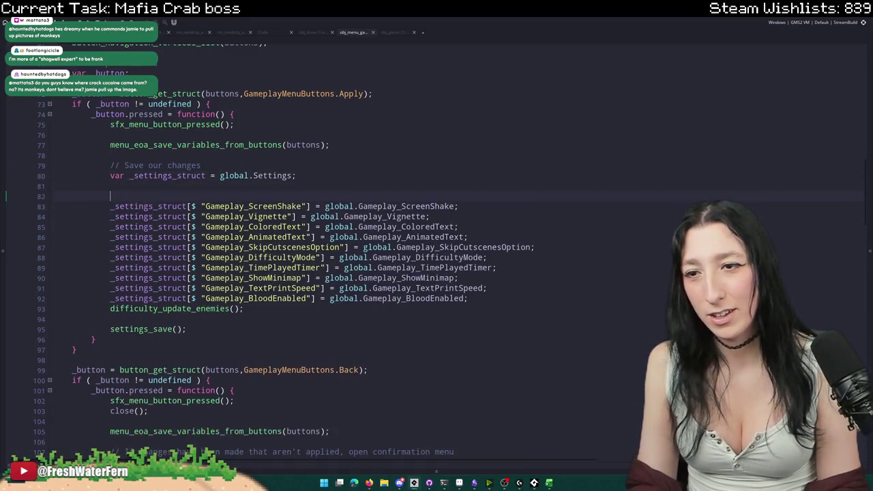
scroll(183, 384, down, 12)
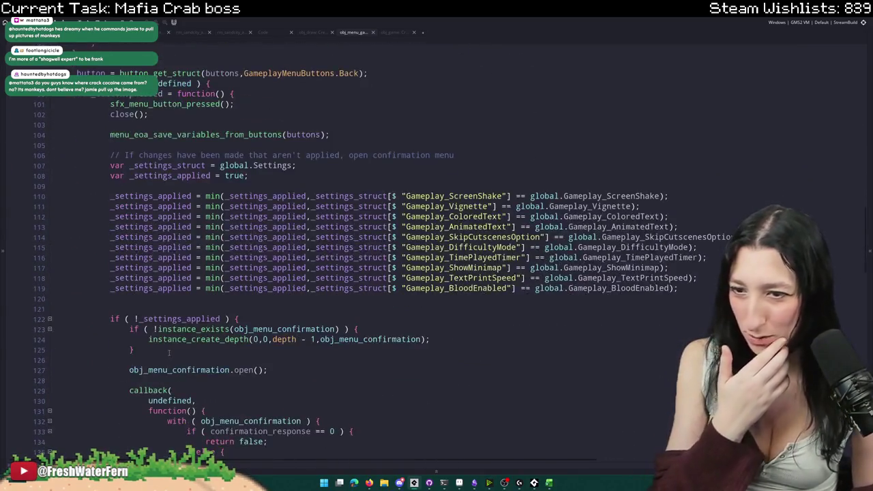
scroll(189, 302, down, 4)
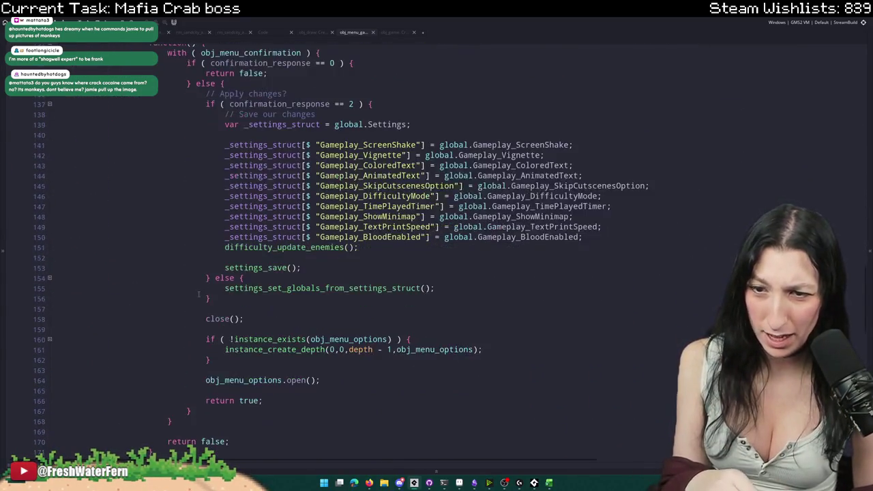
scroll(190, 302, up, 2)
click(580, 265)
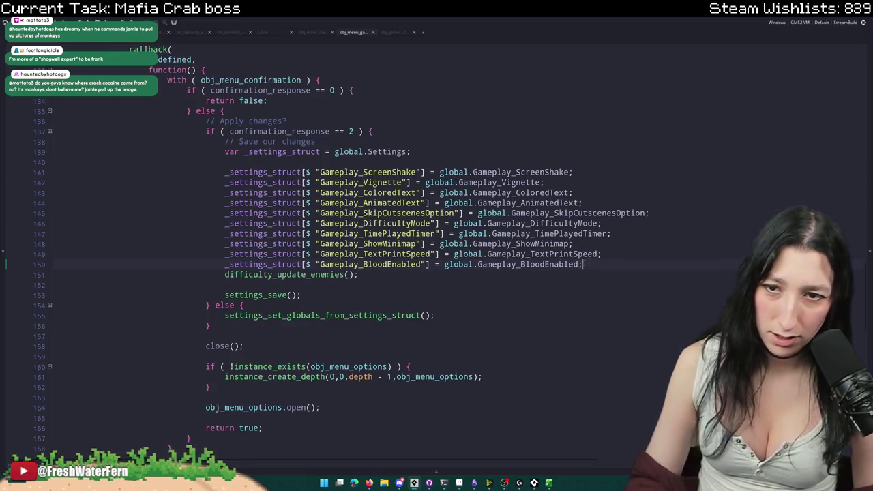
scroll(462, 224, up, 4)
scroll(462, 224, down, 8)
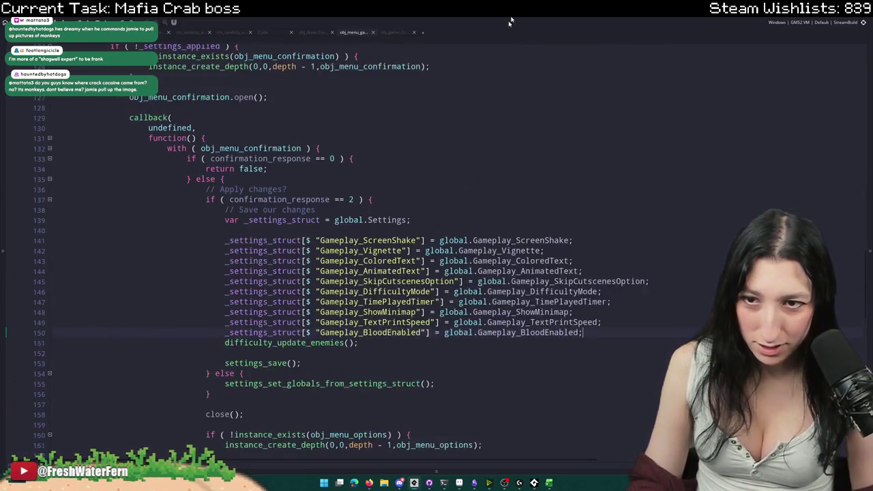
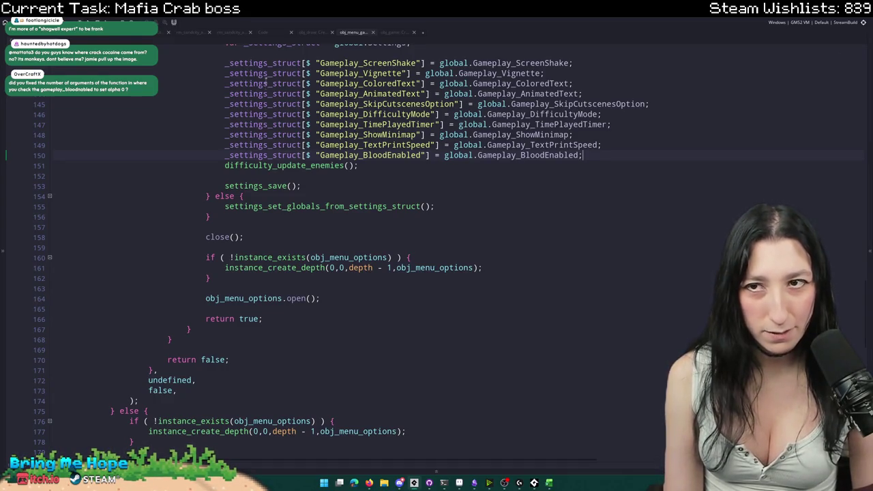
- Bring up the decal functions code, passing through the settings defaults code
scroll(266, 80, up, 5)
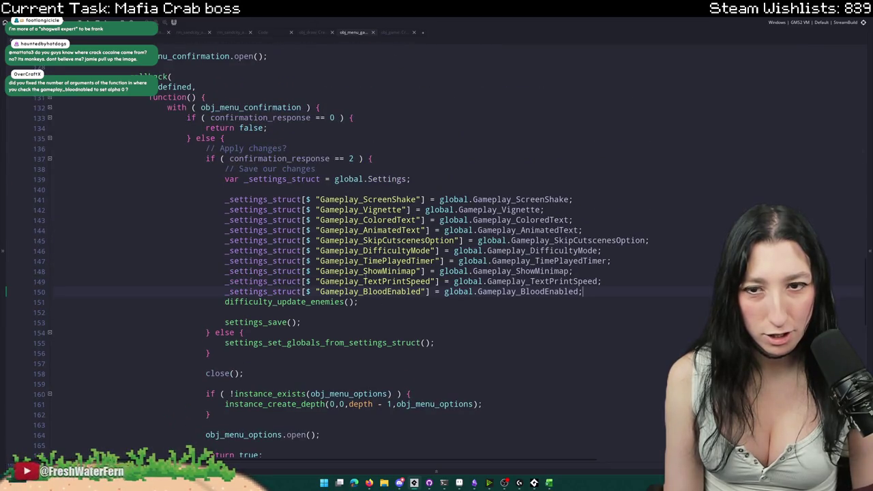
click(390, 33)
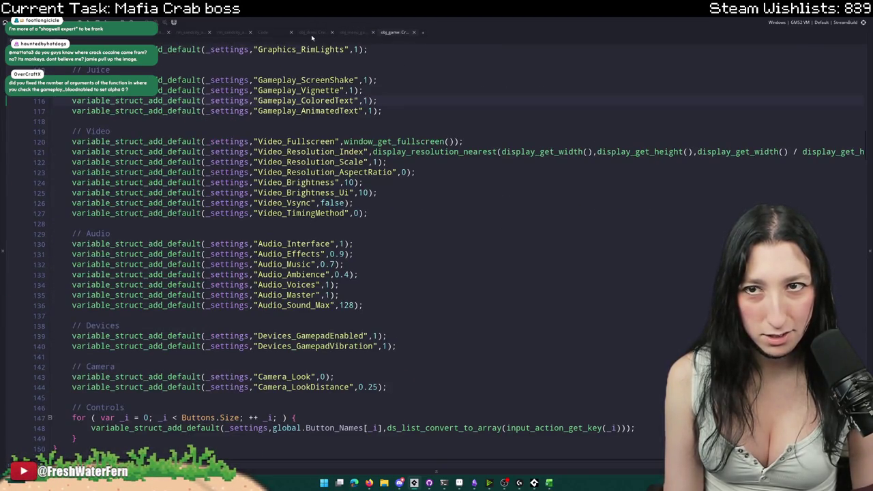
click(318, 33)
click(365, 33)
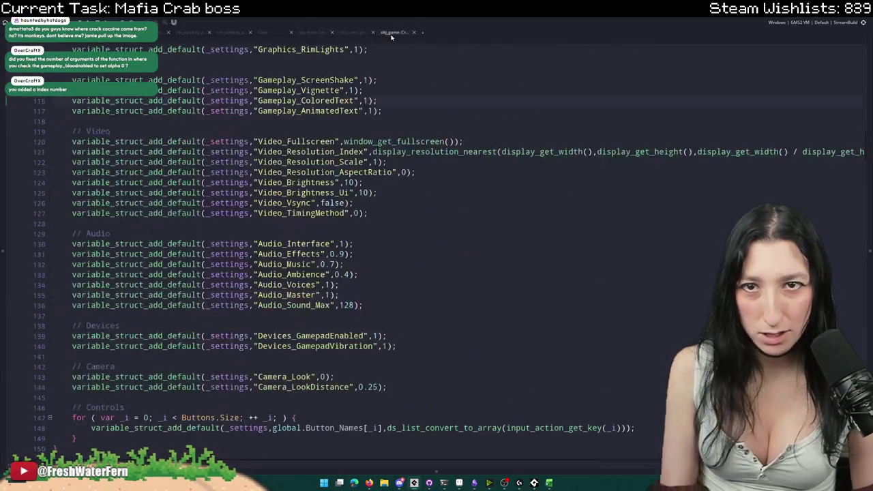
click(266, 33)
- Unfold decal_bake's repeat loop and the blood check block on line 221
scroll(124, 190, down, 5)
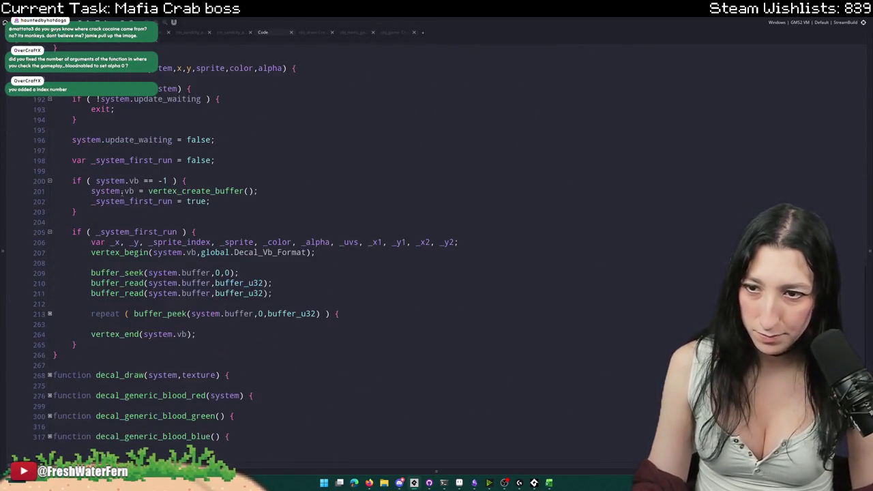
click(49, 314)
scroll(69, 314, down, 3)
click(235, 261)
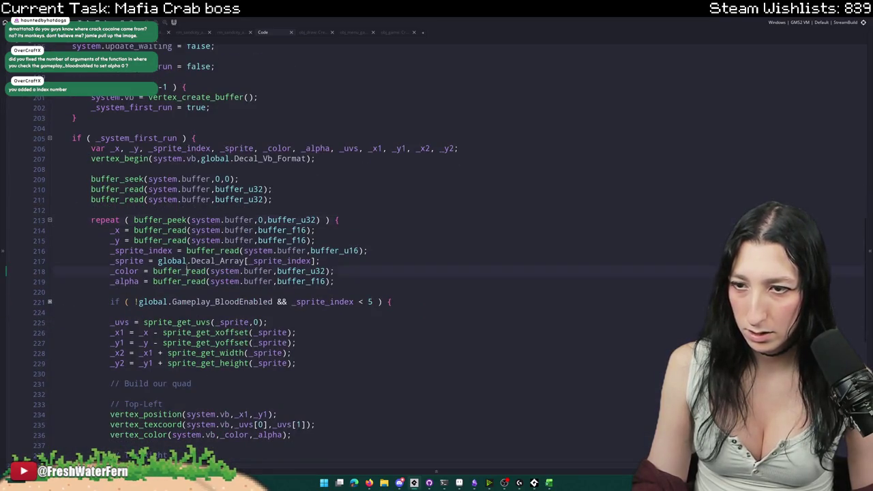
scroll(136, 273, down, 1)
click(49, 291)
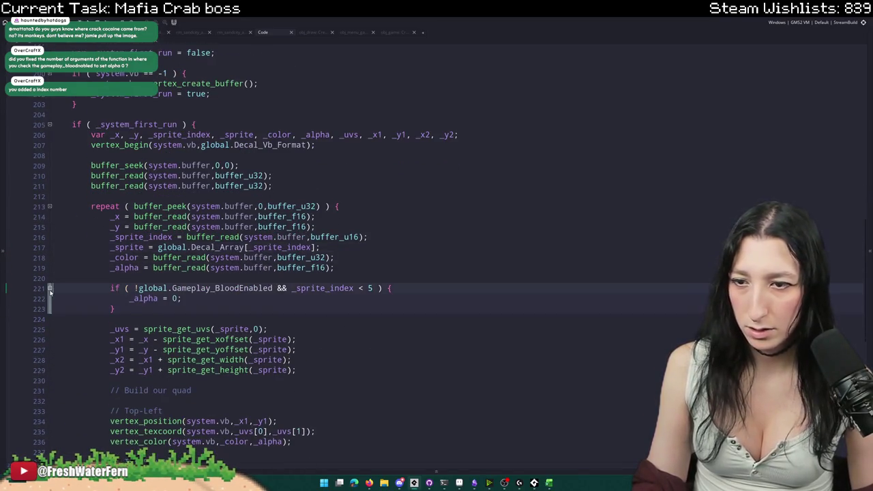
scroll(136, 273, down, 2)
click(199, 241)
- Highlight every use of _alpha, including where it is set to 0 and the vertex colour line
double_click(117, 213)
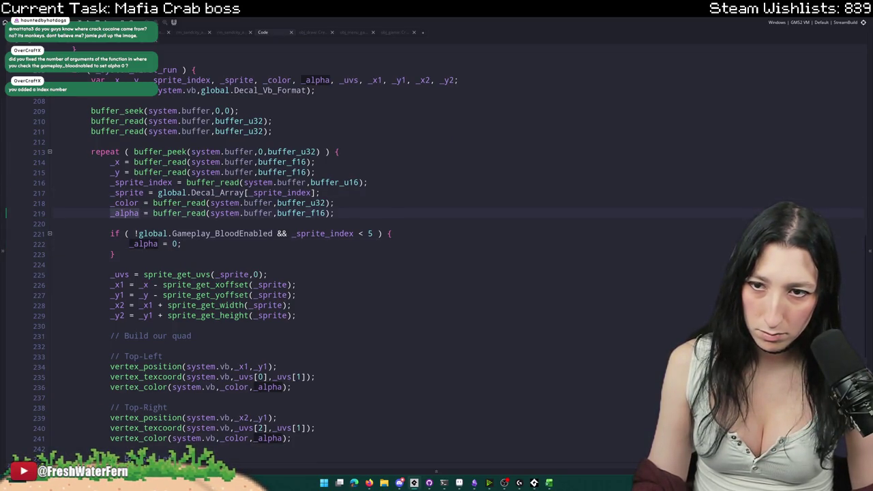
double_click(143, 243)
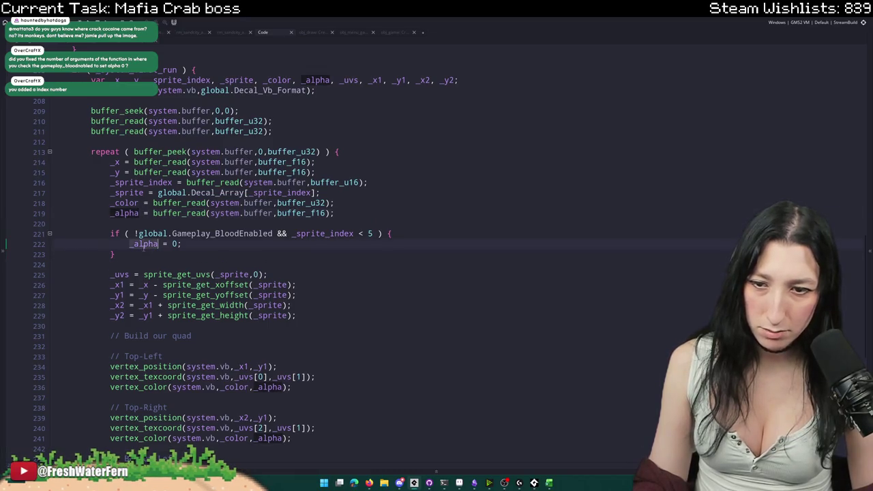
drag(123, 387, 293, 387)
click(324, 391)
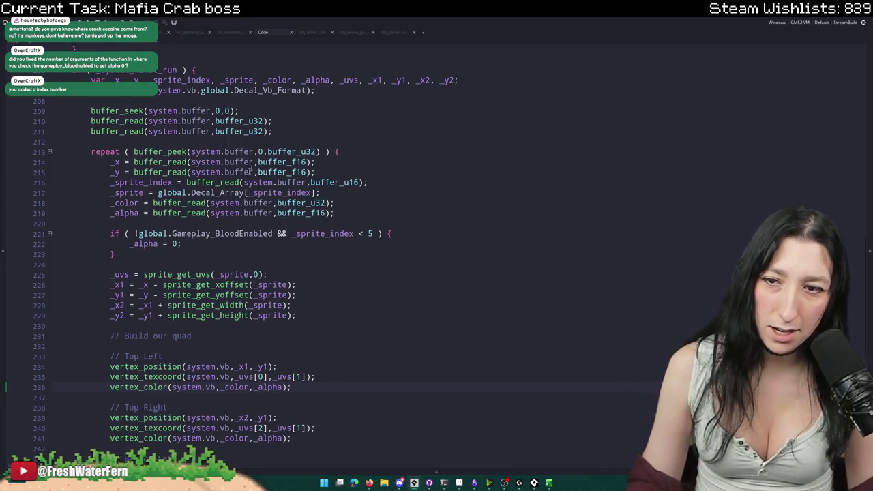
- Trace _sprite_index from its buffer read into the Decal_Array lookup, then return to the blood check
double_click(323, 234)
scroll(320, 241, up, 1)
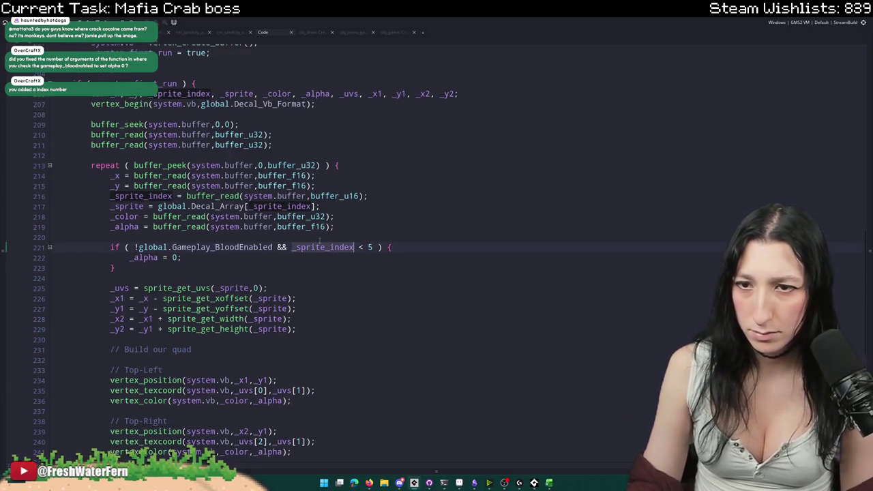
double_click(148, 196)
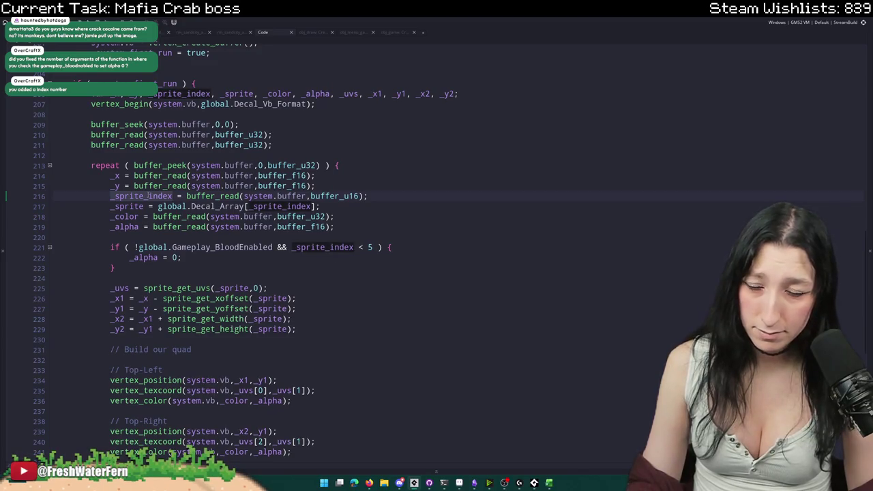
drag(370, 196, 186, 197)
click(116, 197)
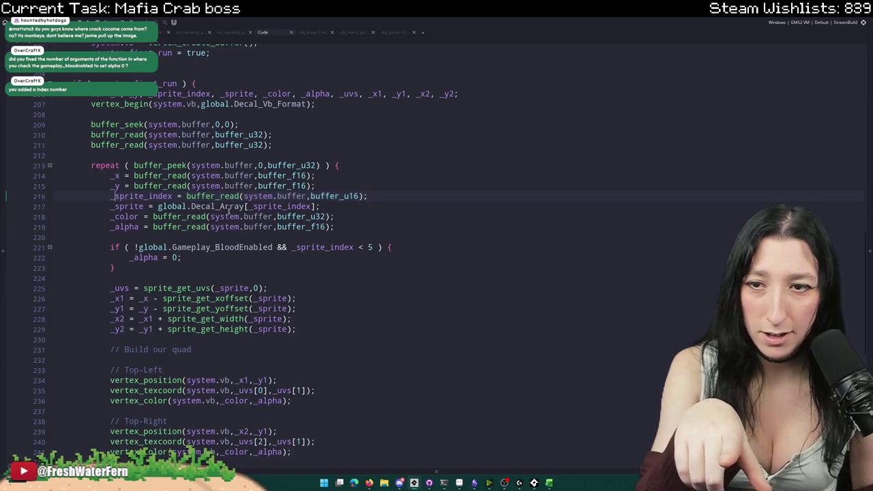
drag(316, 206, 245, 212)
click(247, 247)
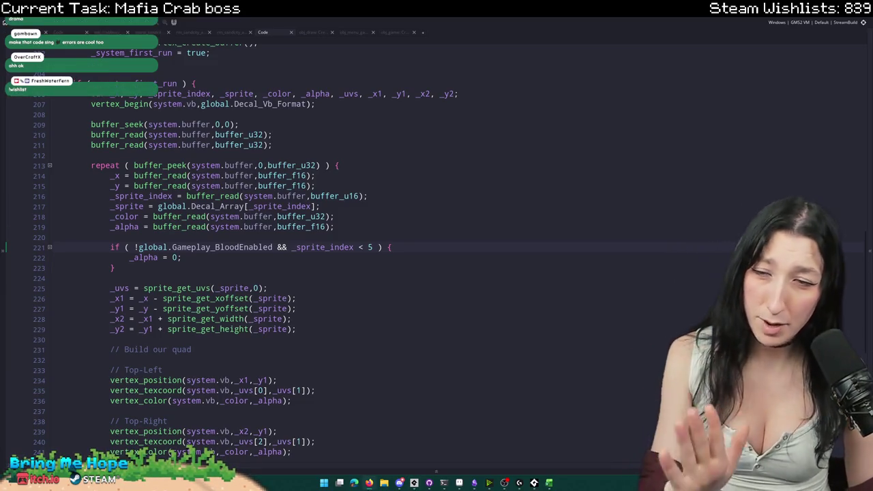
- Scroll up through the decal script from the line setting _alpha to 0
click(346, 262)
scroll(353, 263, up, 7)
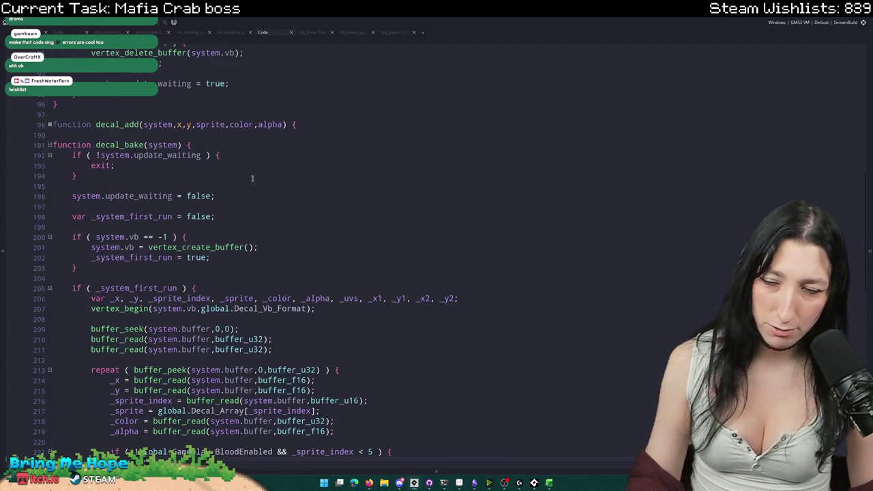
scroll(253, 143, up, 5)
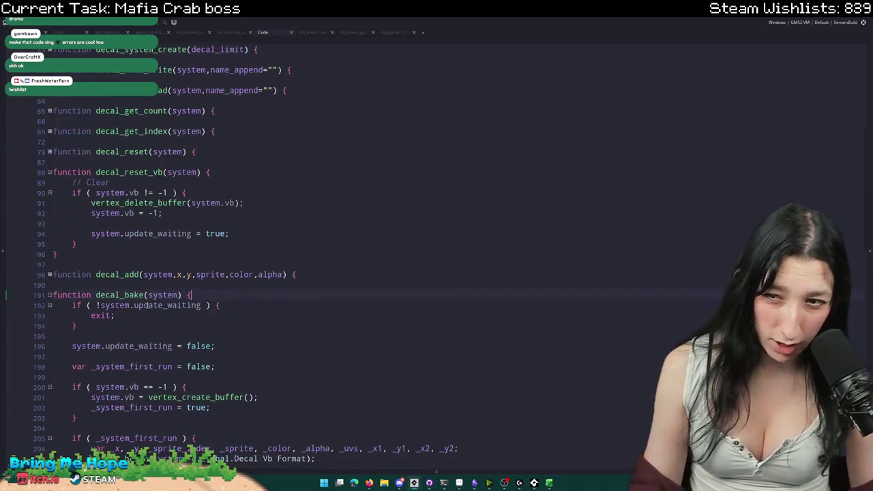
scroll(37, 171, up, 6)
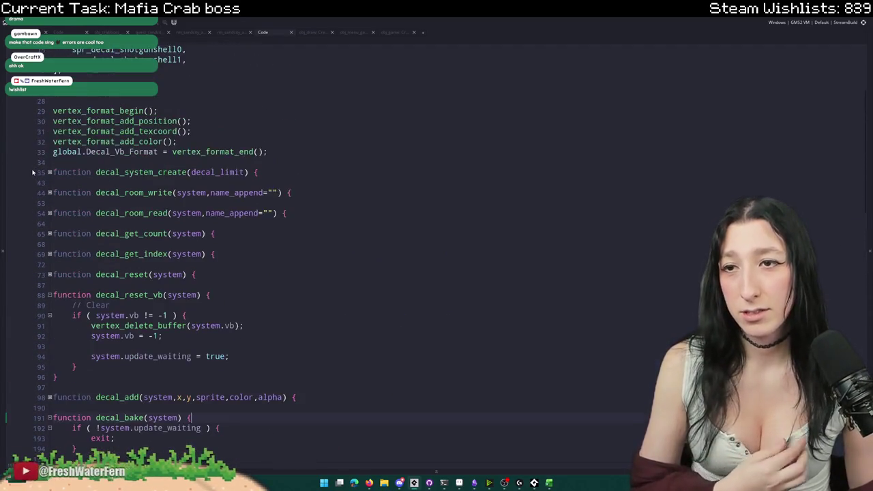
scroll(273, 245, down, 10)
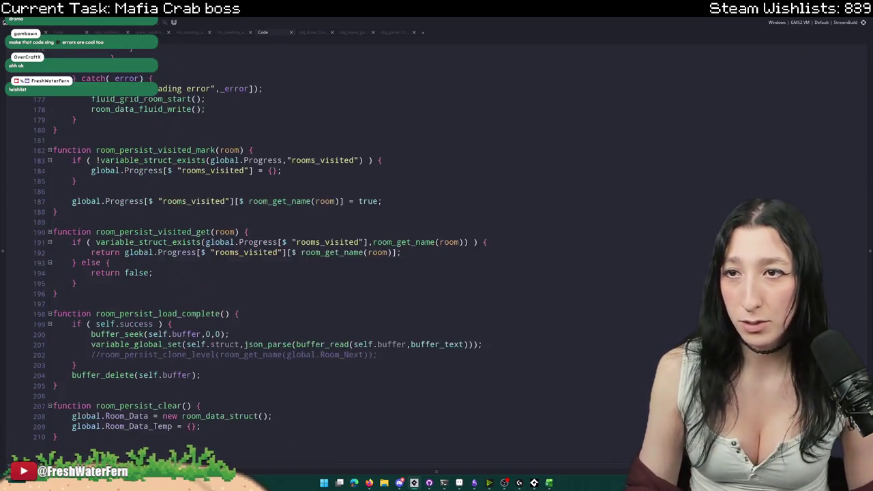
- Glance at the settings defaults code, then return to the decal functions code
click(372, 32)
click(355, 32)
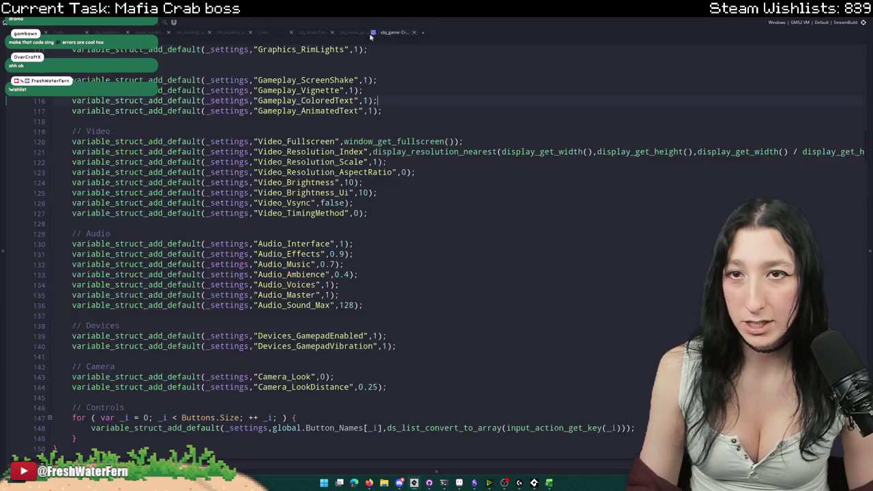
click(353, 32)
click(312, 32)
click(273, 32)
- Unfold the decal_draw function body
scroll(140, 198, up, 3)
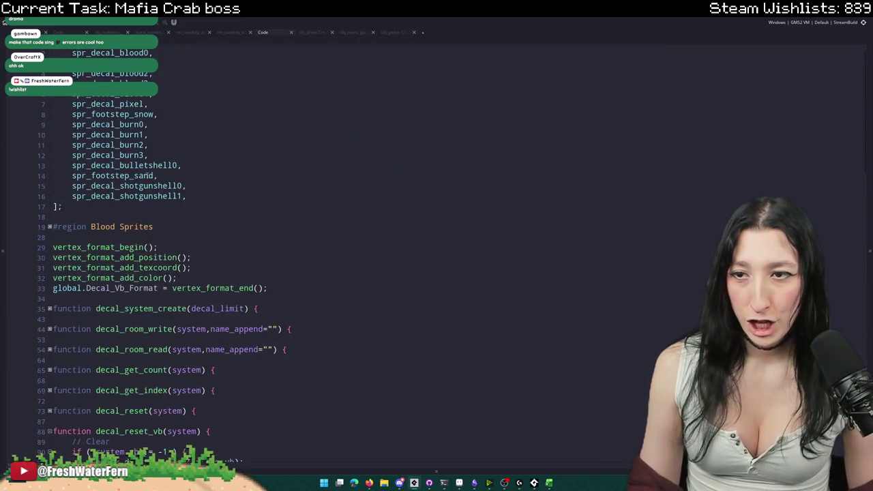
scroll(140, 197, down, 9)
scroll(140, 198, down, 20)
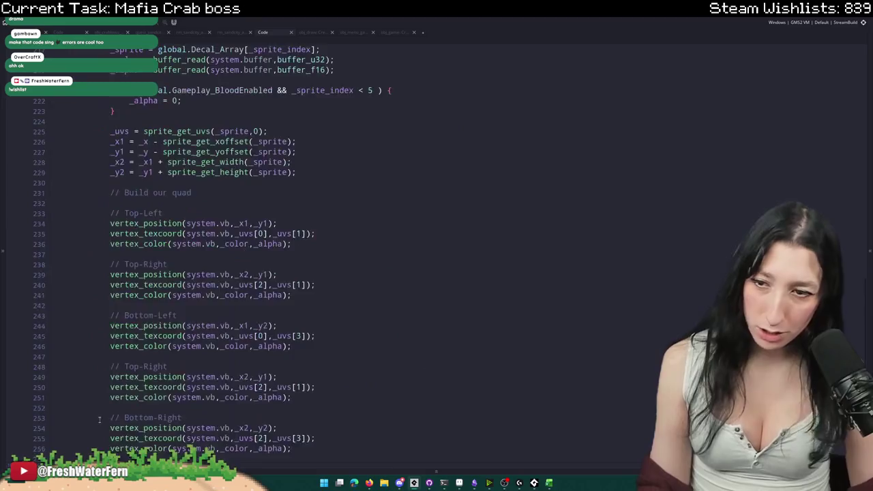
click(49, 376)
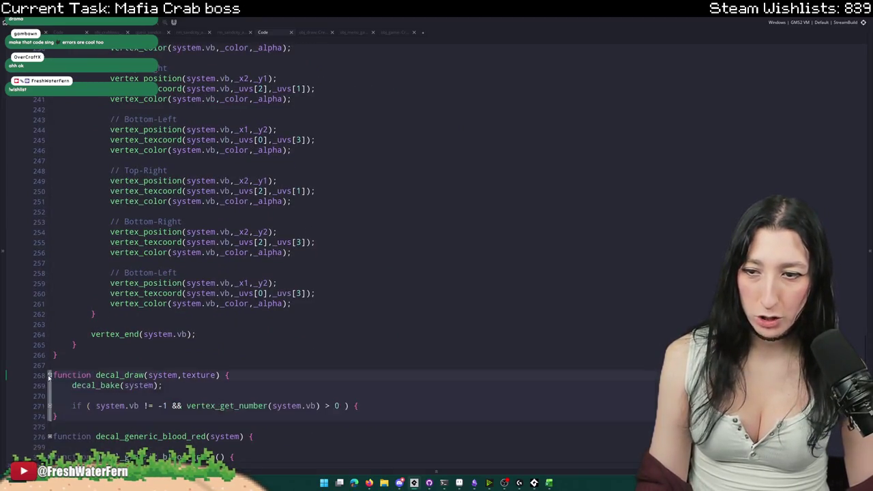
scroll(99, 407, up, 2)
scroll(99, 408, up, 20)
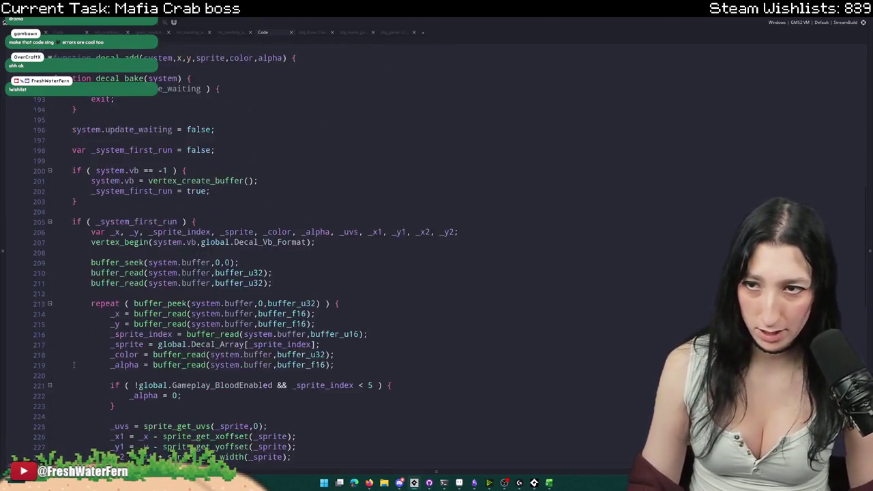
scroll(61, 114, up, 7)
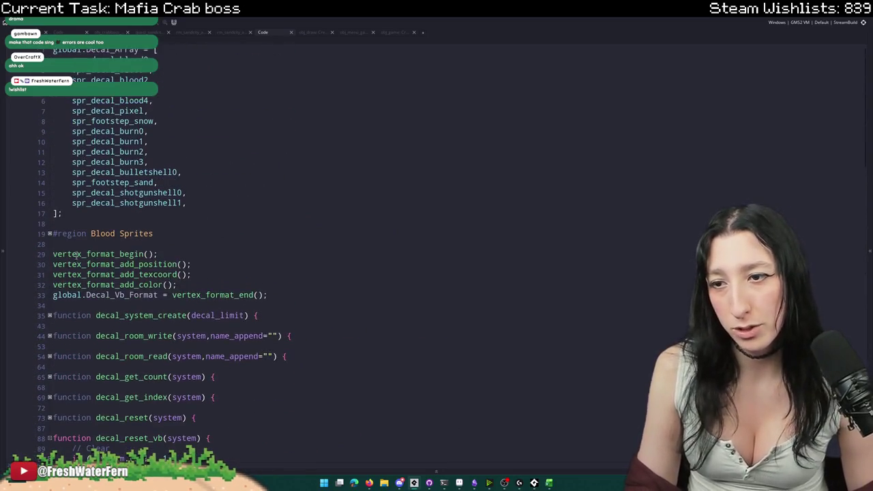
- Unfold decal_system_create and the struct it returns
scroll(68, 275, down, 6)
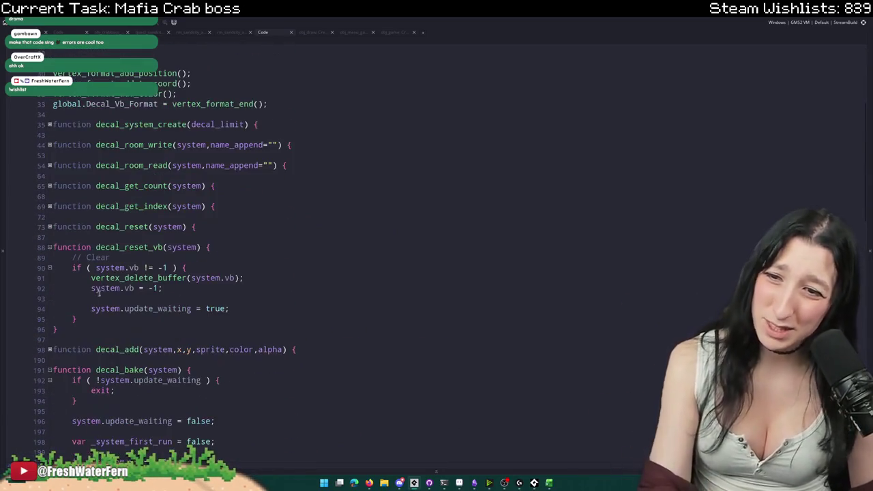
scroll(96, 273, up, 4)
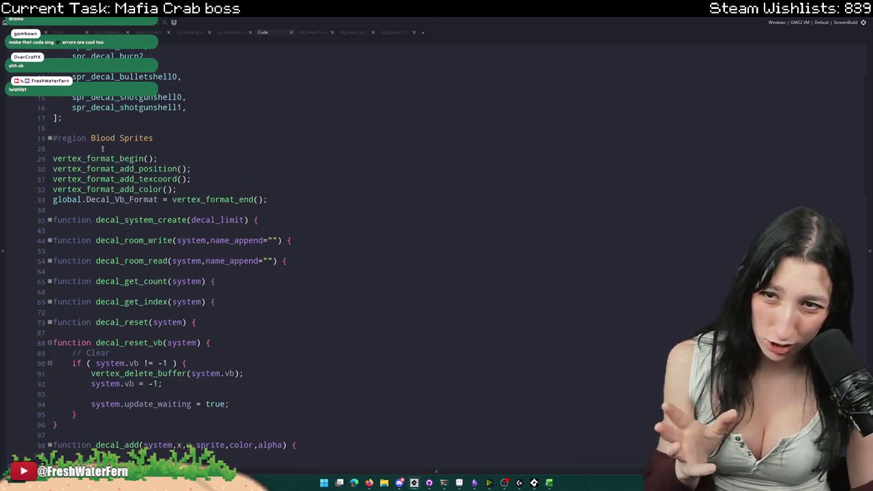
scroll(122, 234, down, 3)
scroll(122, 234, down, 1)
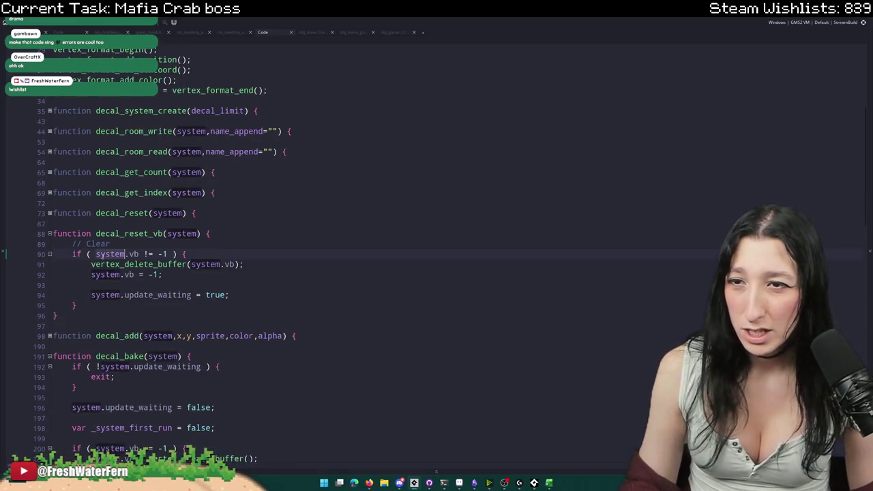
scroll(55, 171, up, 1)
click(49, 151)
click(49, 162)
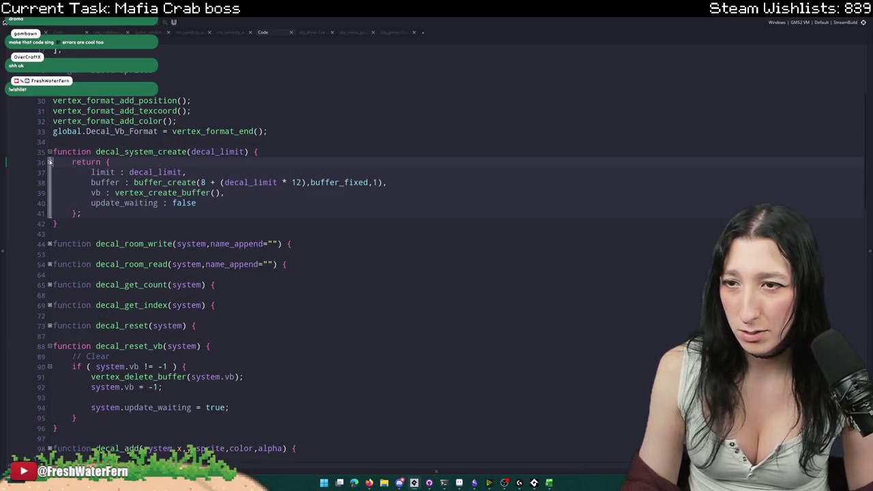
- Add a new 'blood_enabled : false' field after update_waiting in the returned struct
click(232, 199)
text(,)
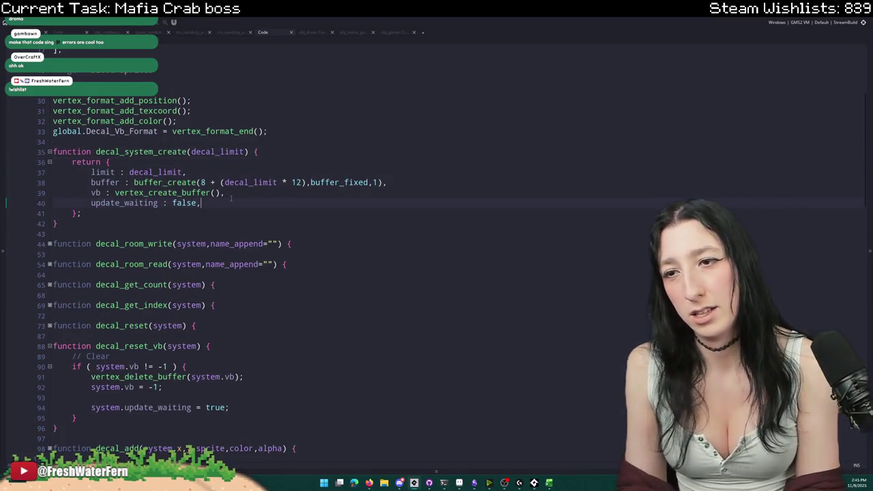
key(Return)
text(enab)
key(BackSpace)
key(BackSpace)
key(BackSpace)
text(blood_enabled : fal)
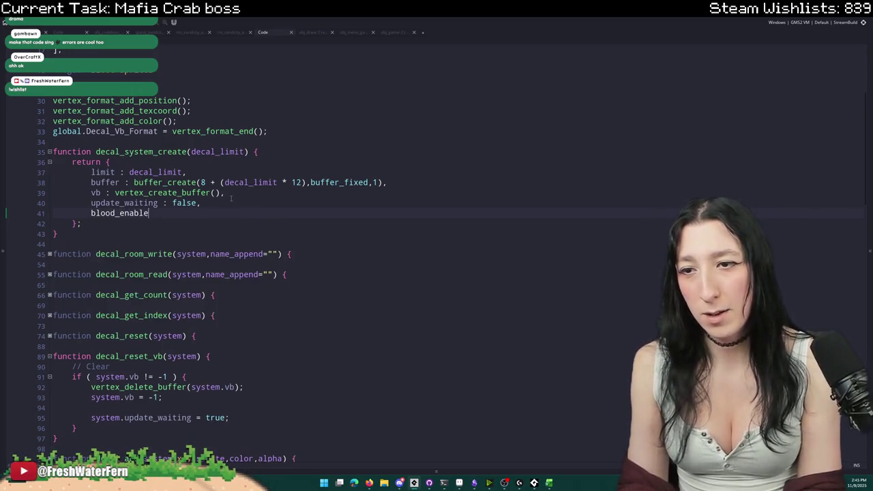
text(se)
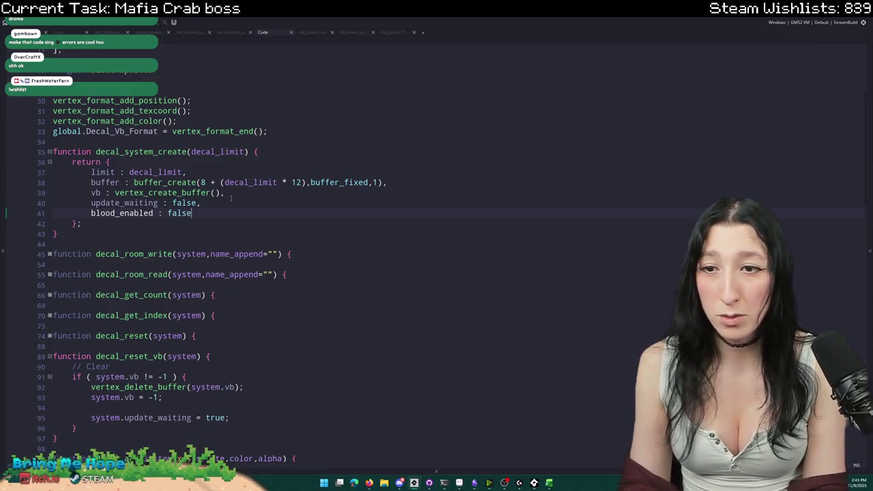
- Change the blood_enabled value to global.Gameplay_BloodEnabled using the autocomplete
scroll(226, 188, down, 2)
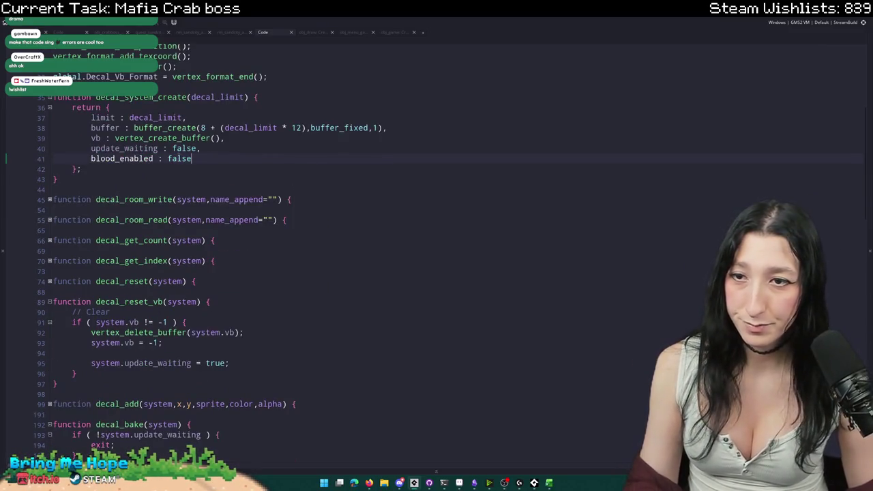
key(BackSpace)
key(BackSpace)
key(BackSpace)
text(true)
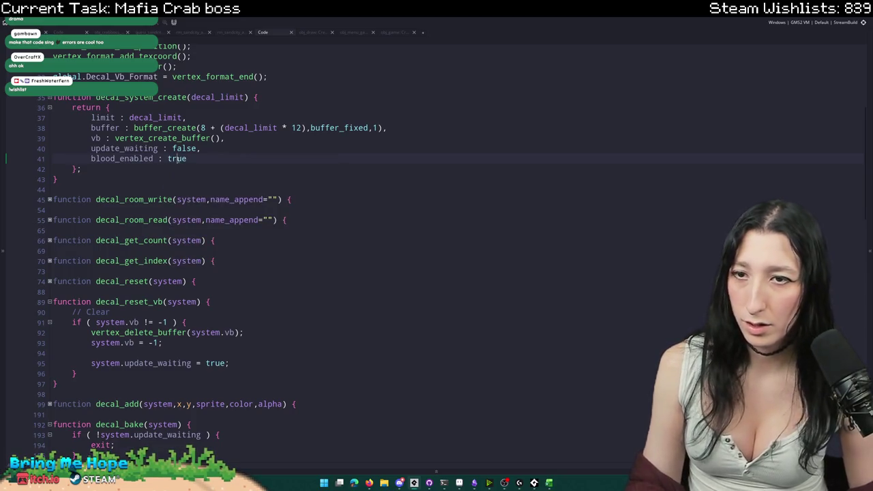
double_click(177, 158)
text(global)
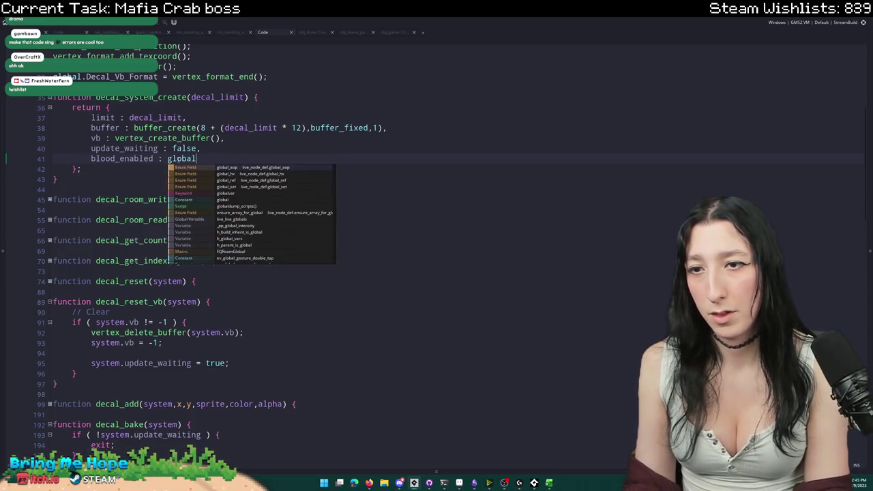
text(.Gameplay_Blood)
key(Return)
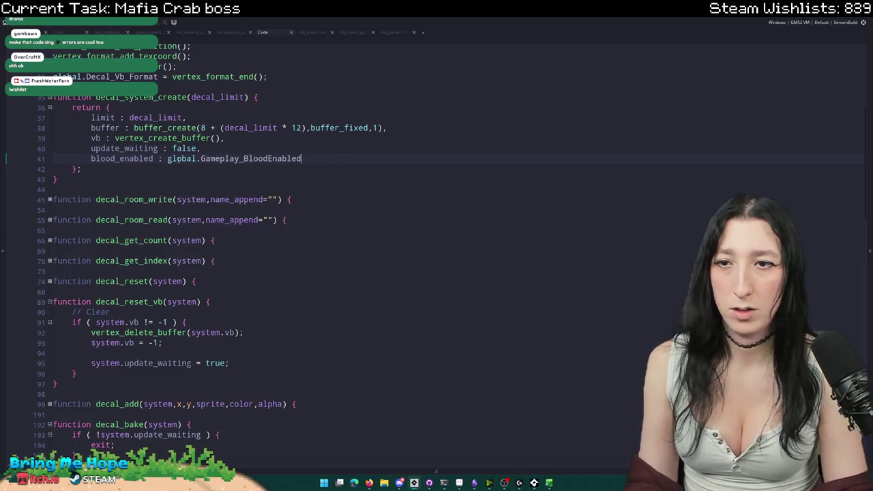
key(Down)
key(Up)
key(Home)
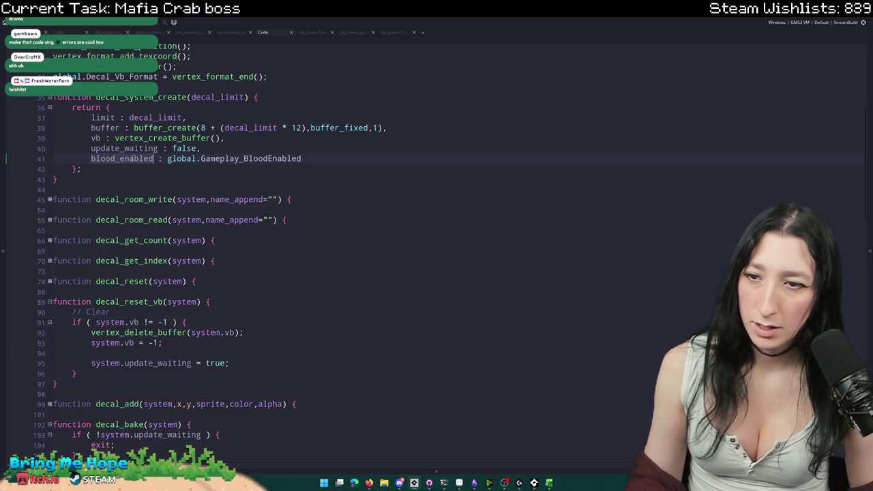
scroll(121, 273, down, 5)
- Collapse decal_bake and unfold the vertex submit block in decal_draw
click(111, 298)
scroll(131, 313, down, 5)
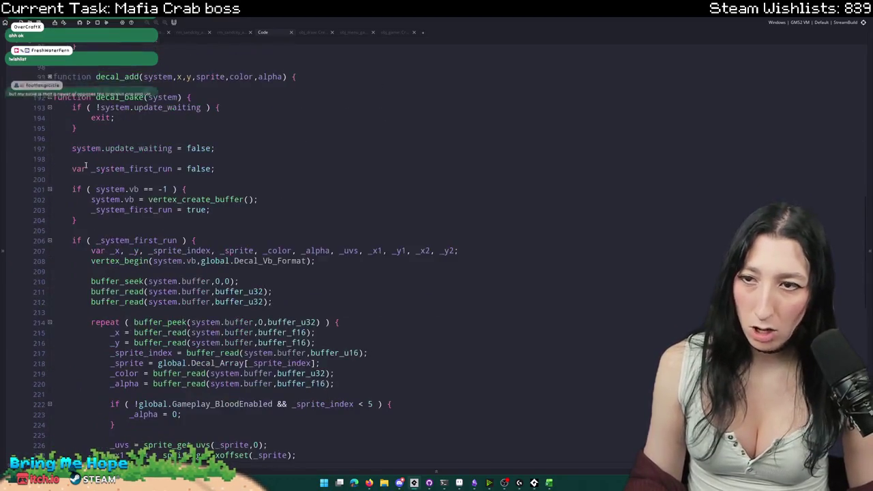
click(49, 94)
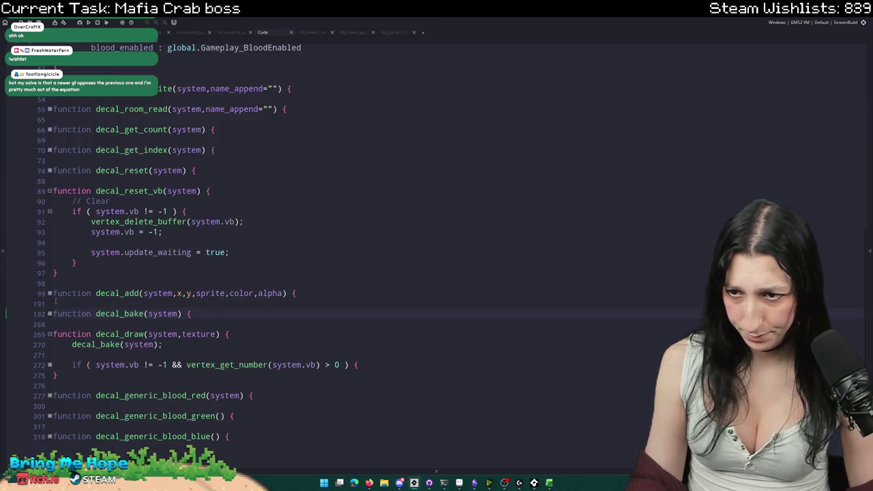
click(50, 365)
scroll(161, 345, down, 1)
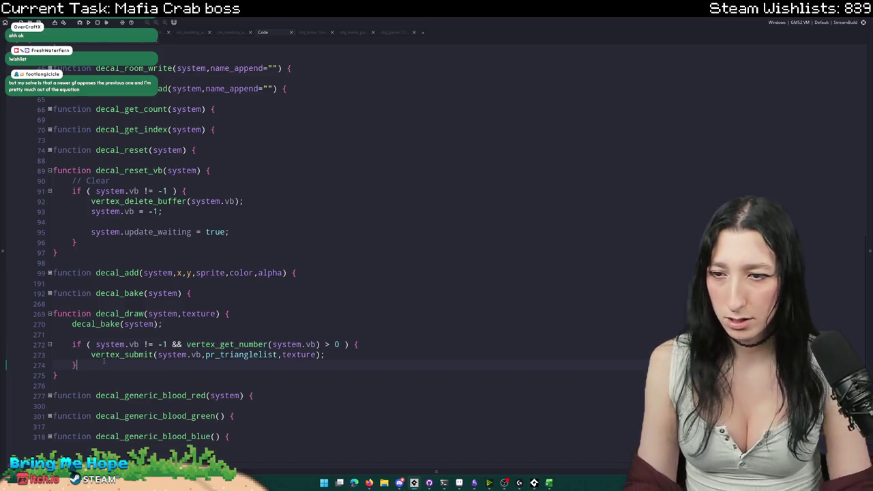
- Add 'if (system.blood_enabled != global.Gameplay_BloodEnabled) {' below the submit block
key(Return)
key(Return)
text(if ( blood_enabled)
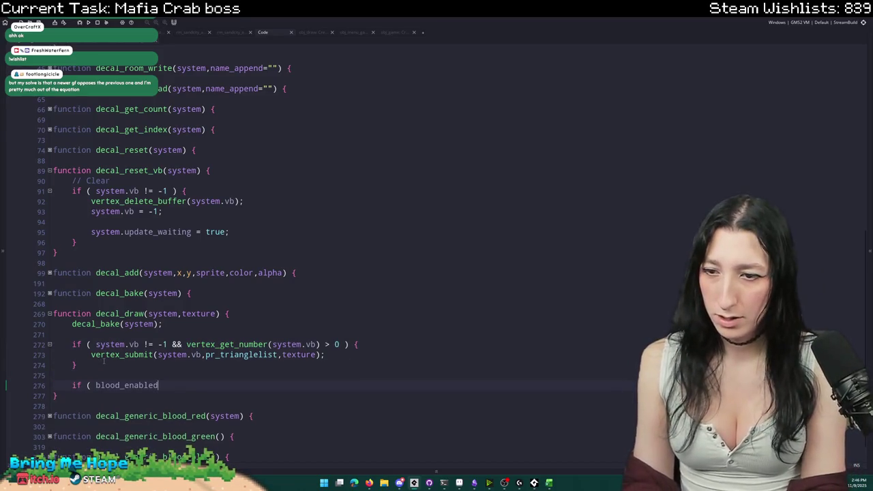
key(ctrl+BackSpace)
text(system.blood_enabled != globa)
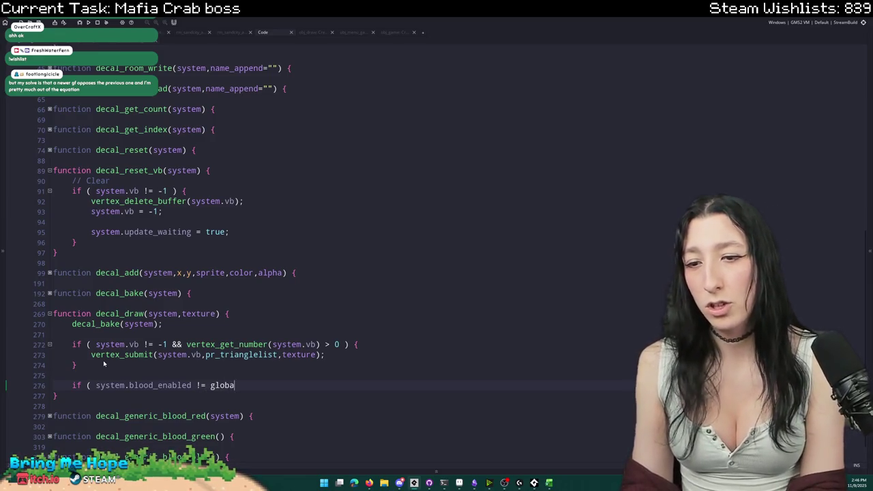
text(l.Gameplay_+B)
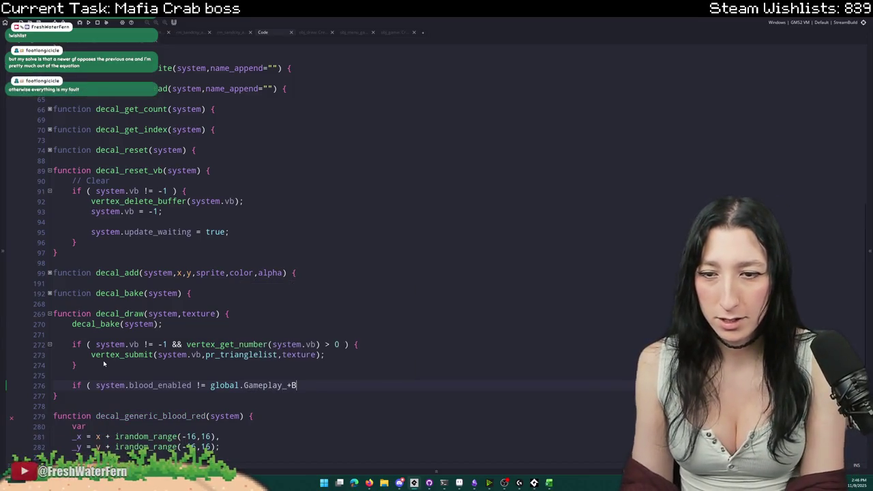
key(Return)
text() {)
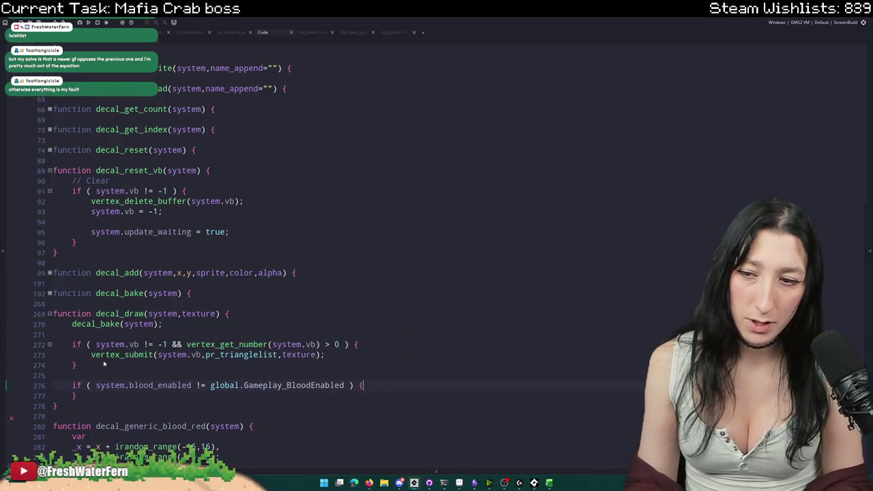
key(Return)
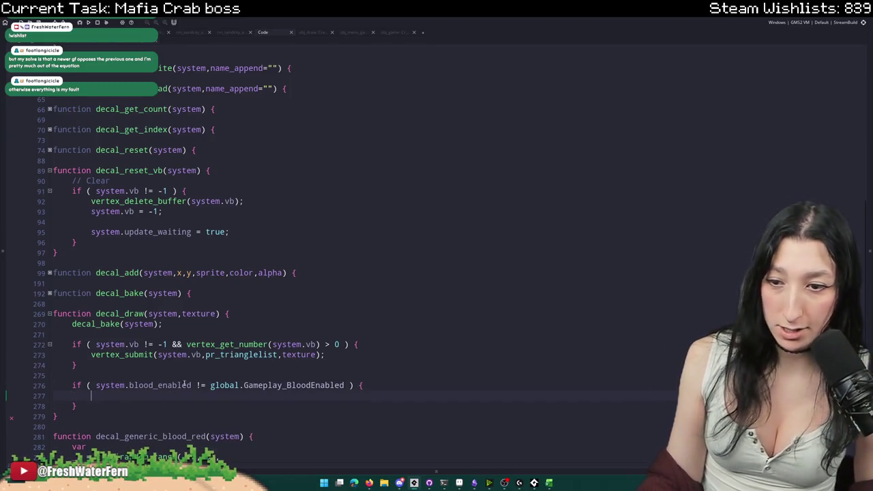
- Inside the block, assign system.blood_enabled = global.Gameplay_BloodEnabled; by copying from the condition
drag(192, 385, 96, 385)
key(ctrl+c)
click(106, 397)
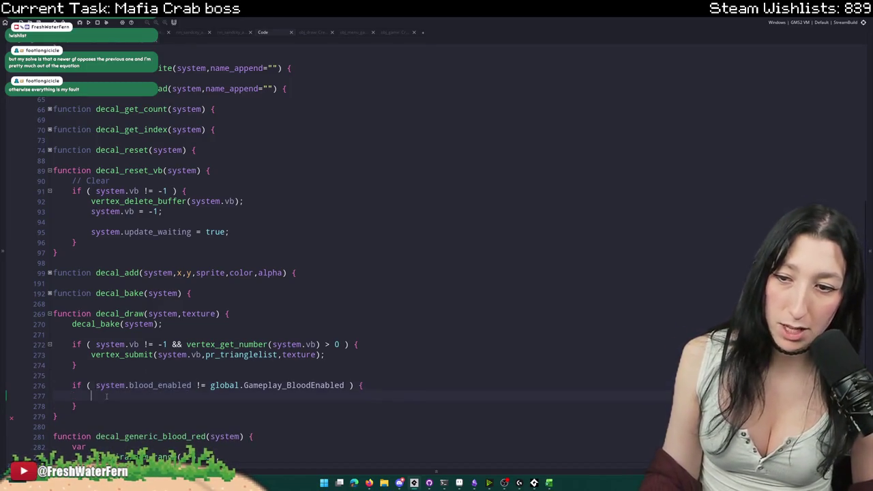
key(ctrl+v)
text(=)
drag(346, 386, 210, 386)
key(ctrl+c)
click(205, 395)
key(ctrl+v)
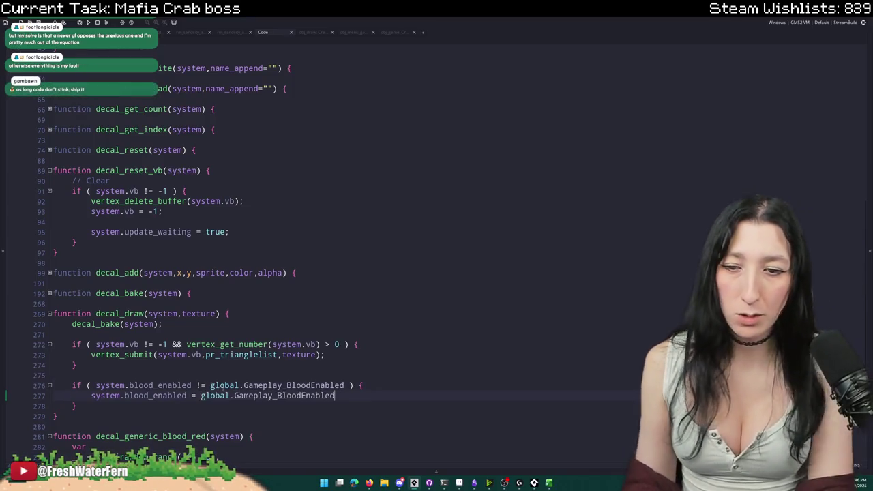
text(;)
key(Return)
- Add the call decal_reset_vb(system) inside the if block
text(decal_syste)
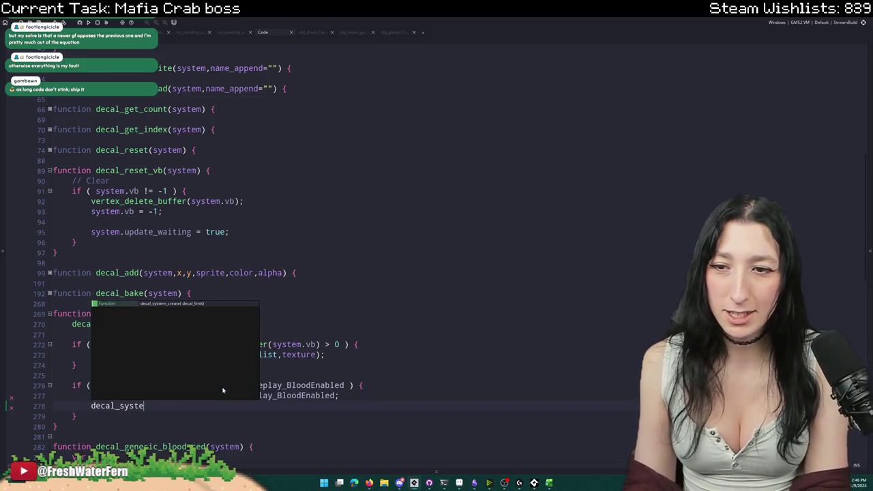
key(BackSpace)
key(BackSpace)
key(BackSpace)
key(BackSpace)
key(BackSpace)
text(v)
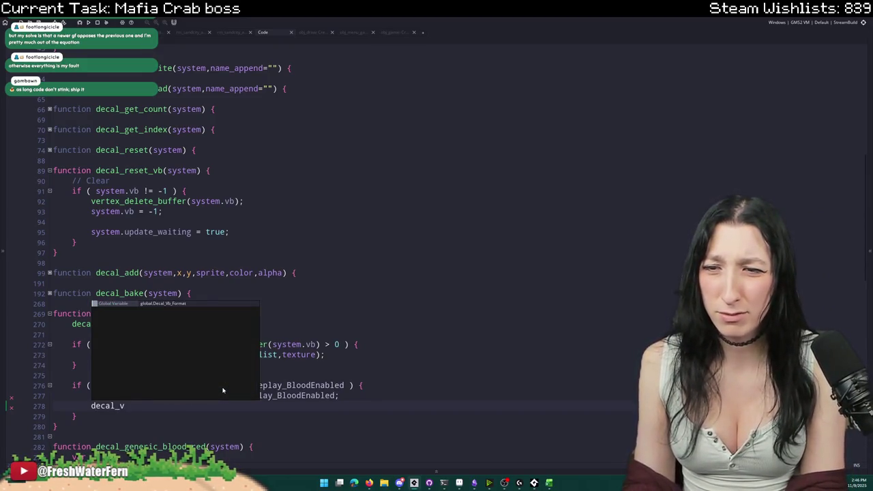
key(BackSpace)
text(reset)
text(ystem))
- Build and run the game with F5 to test the fix
key(F5)
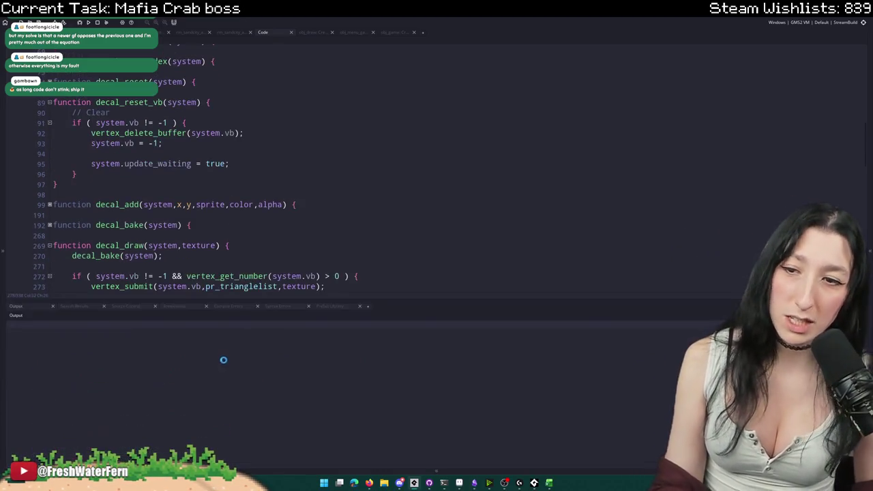
scroll(632, 177, down, 3)
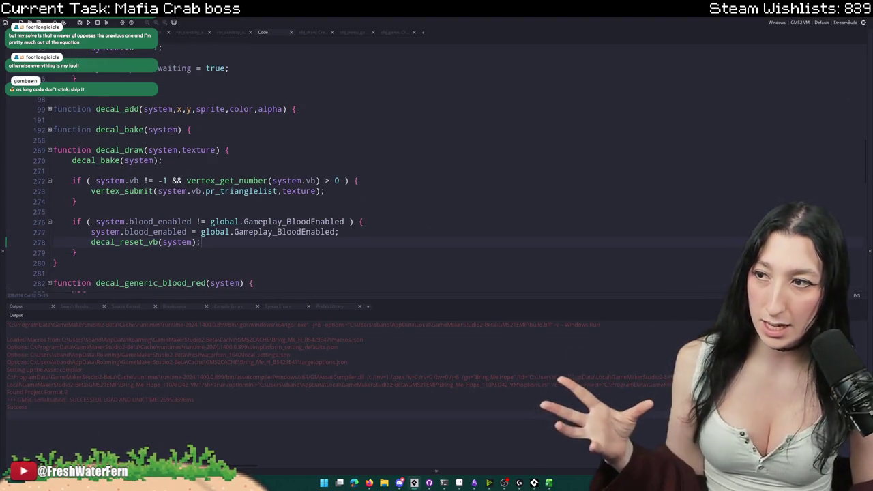
scroll(238, 175, down, 1)
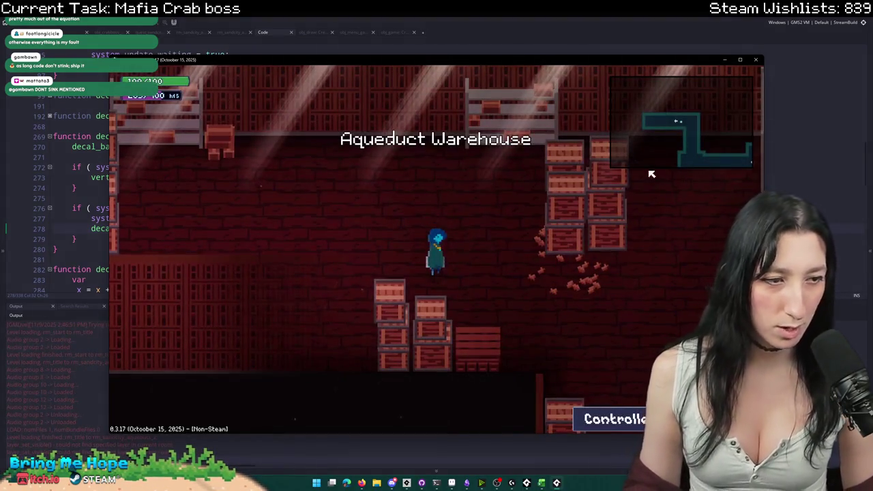
- Walk through the warehouse and down the corridor, toggling the window to fullscreen
key(d)
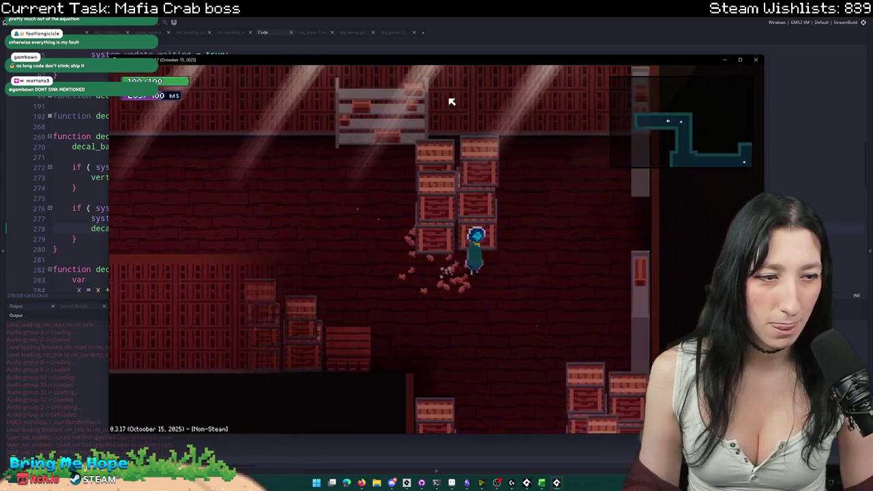
key(a)
key(alt+Return)
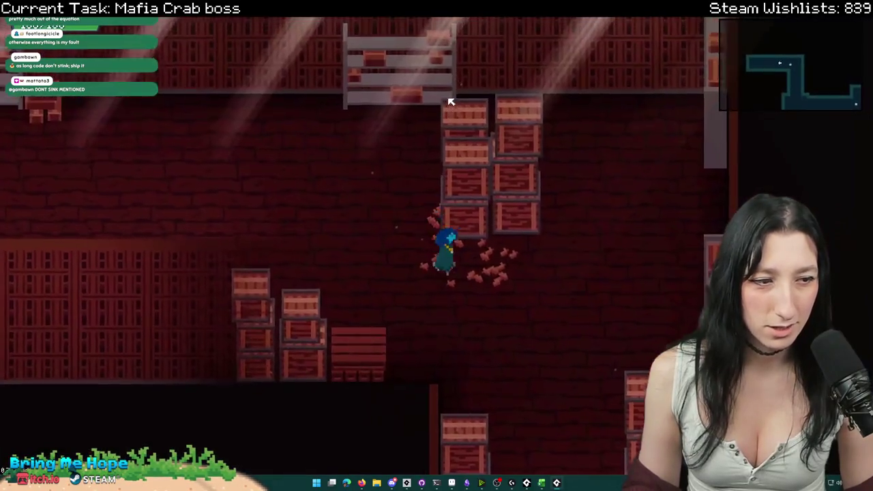
key(s)
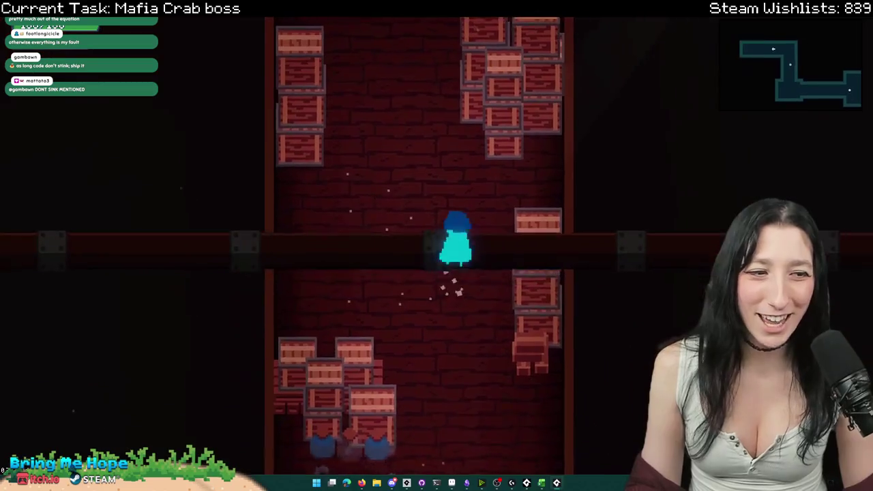
key(s)
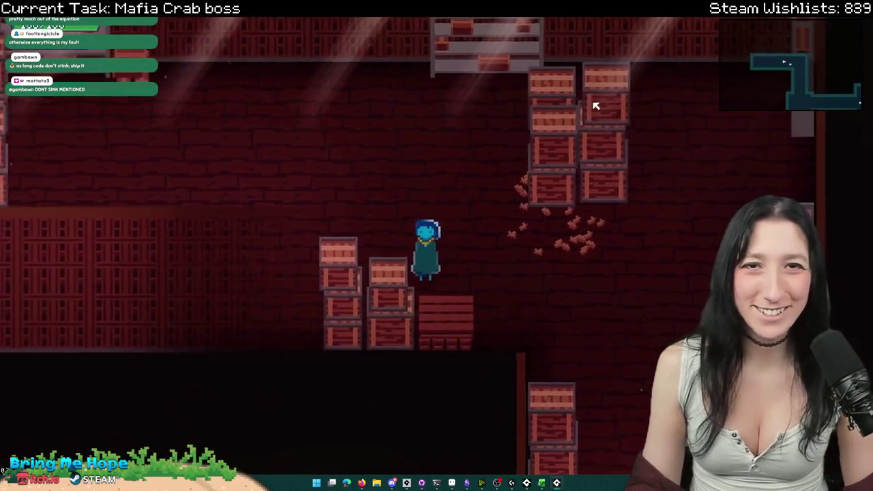
key(alt+Return)
key(alt+Return)
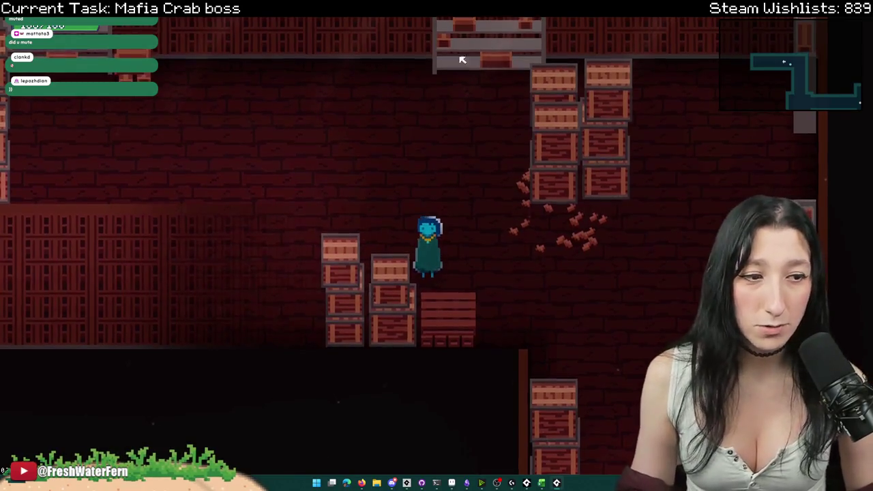
- Make your way through the next rooms into the Aqueduct Warehouse crate area
key(s)
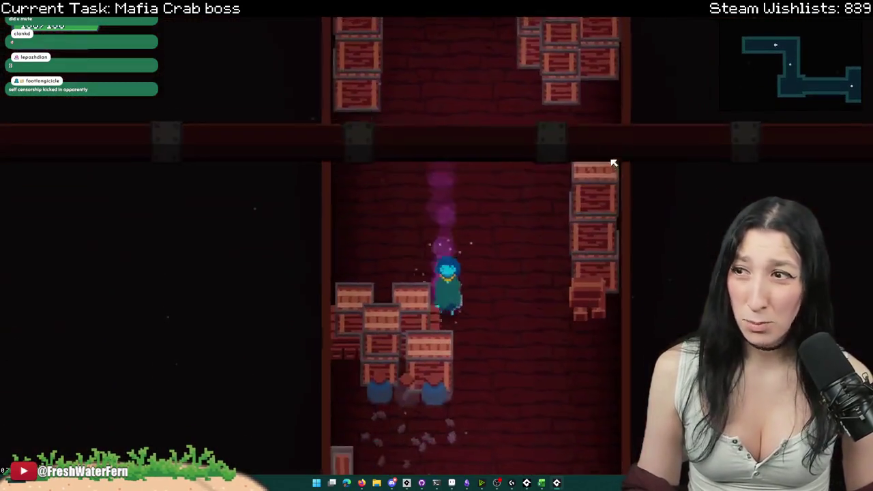
key(s)
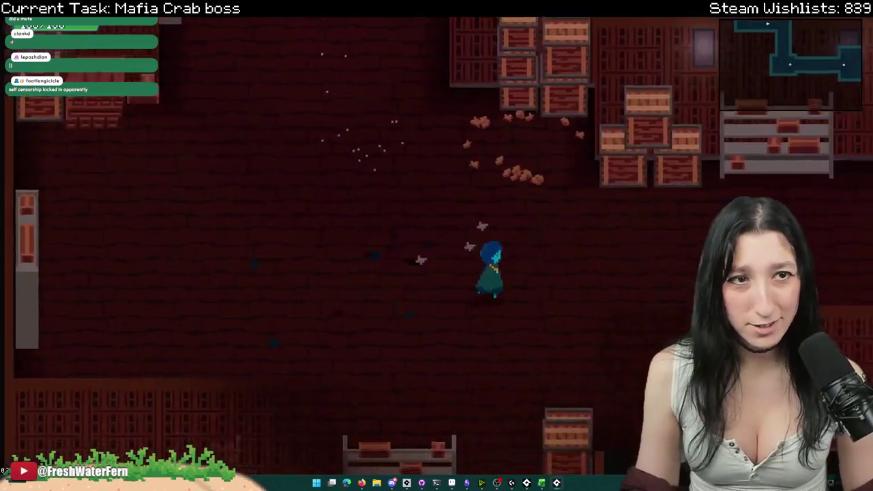
key(w)
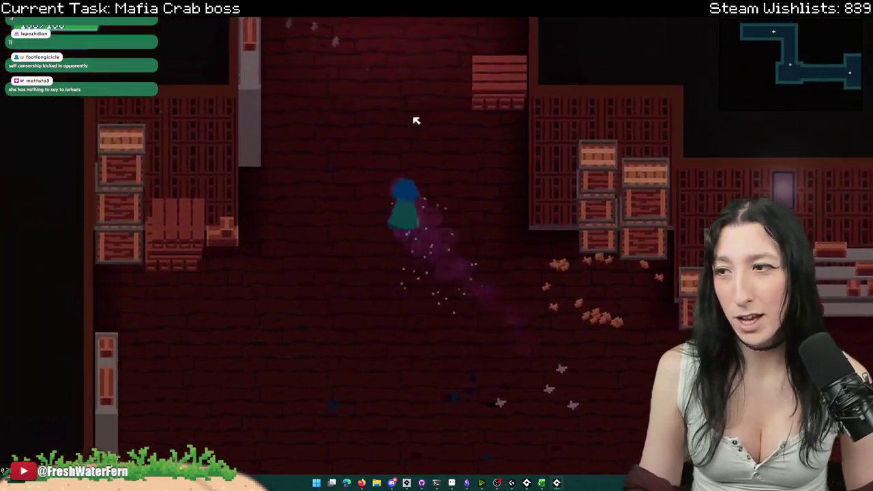
key(w)
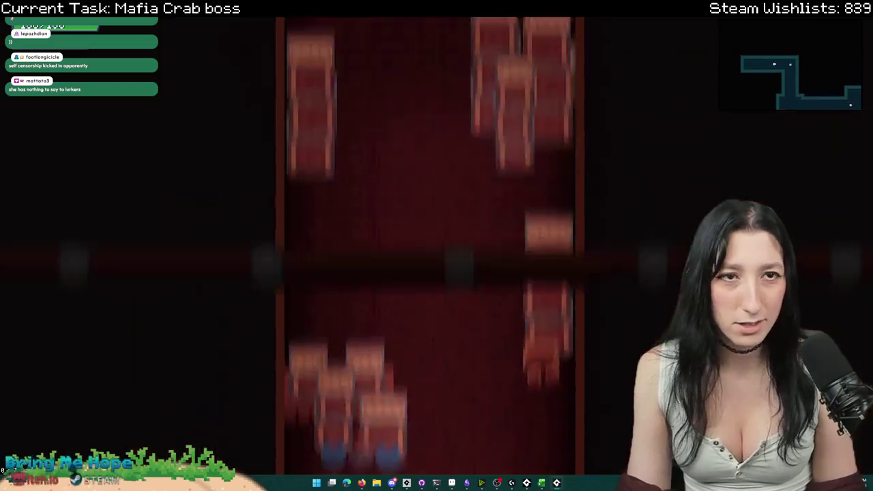
key(a)
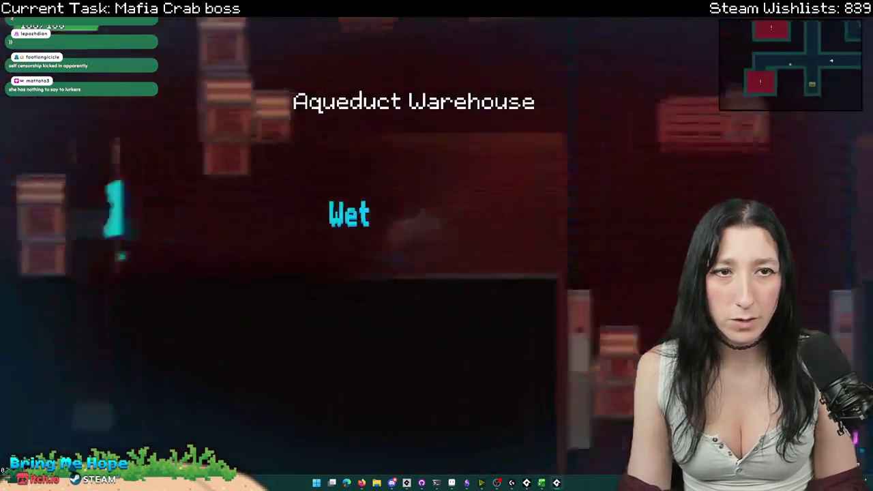
key(s)
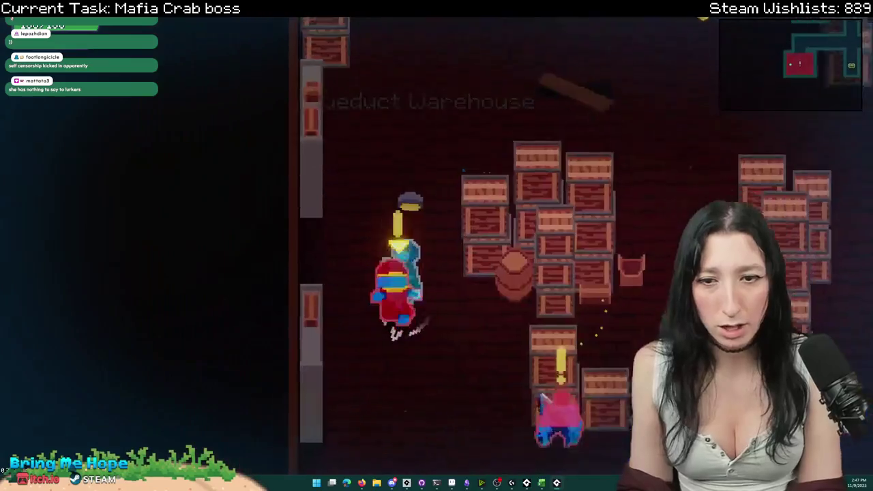
- Fight the enemies in the crate room to spawn blood, then pause the game
key(w)
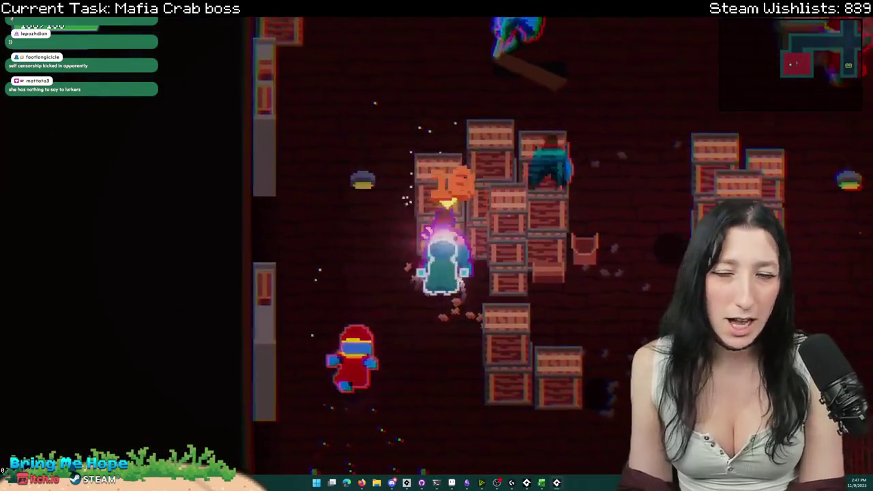
key(w)
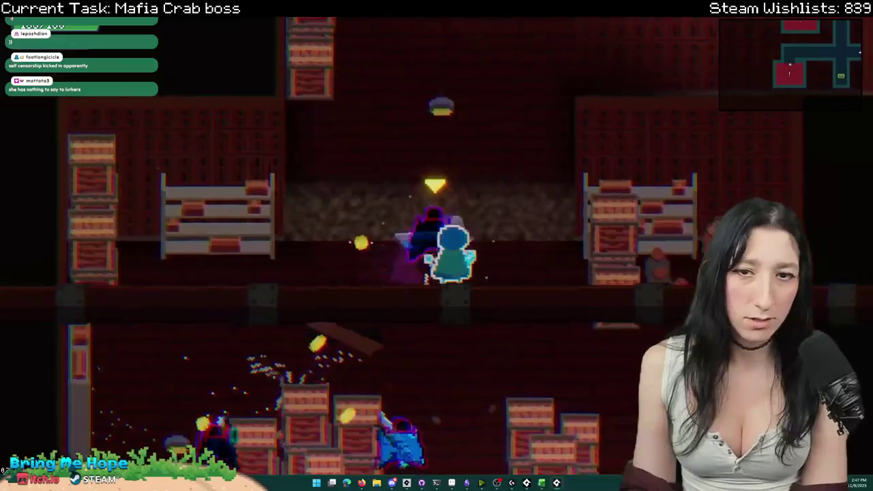
key(s)
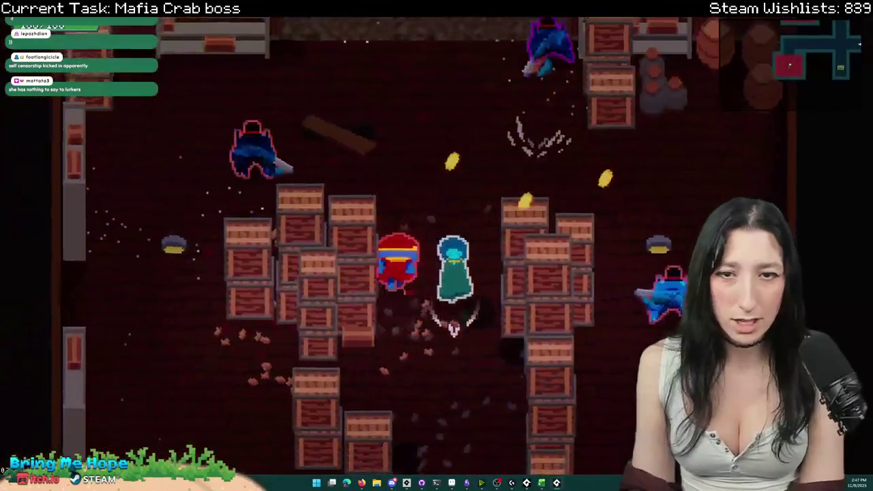
key(w)
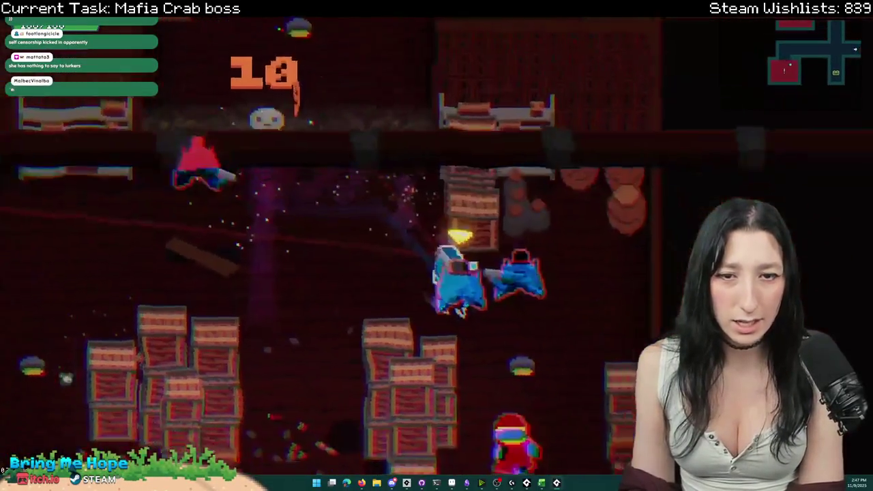
key(Tab)
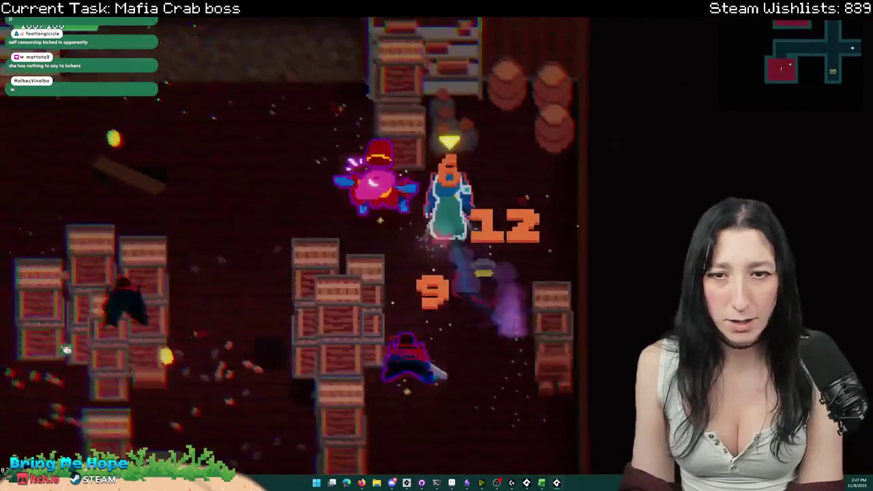
key(s)
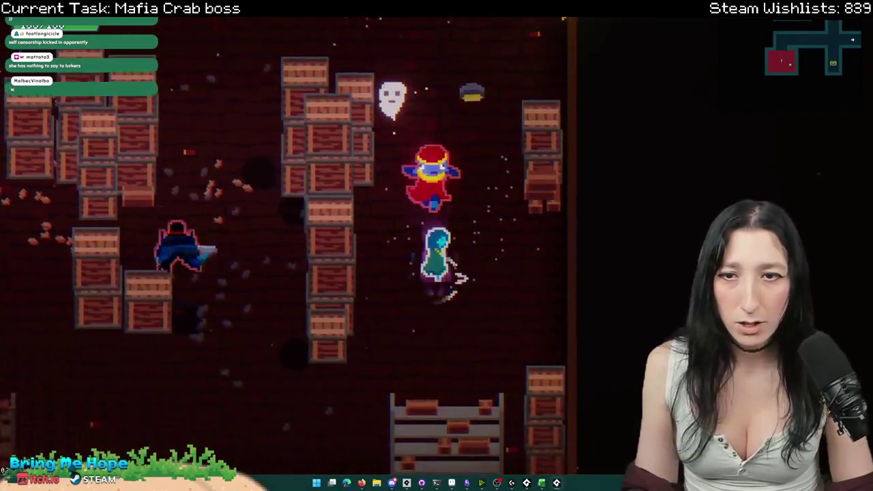
key(w)
key(Escape)
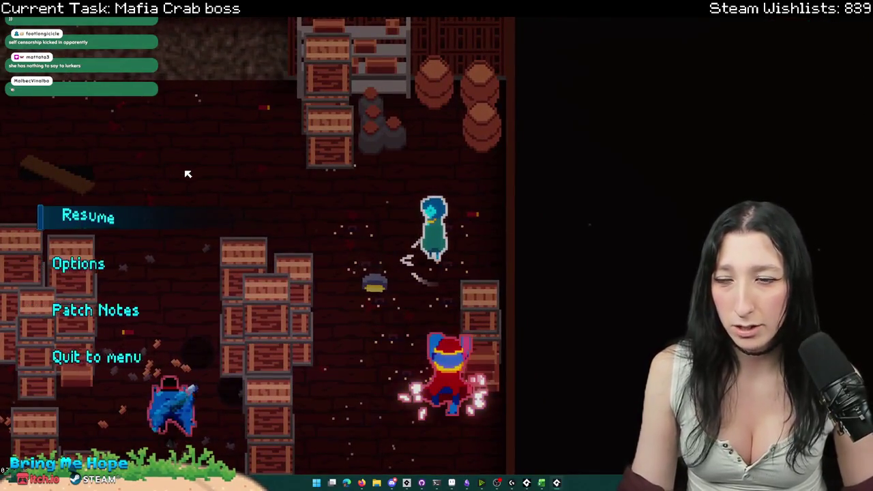
- Peek at the gameplay settings, resume play, and pause again
key(Return)
key(Up)
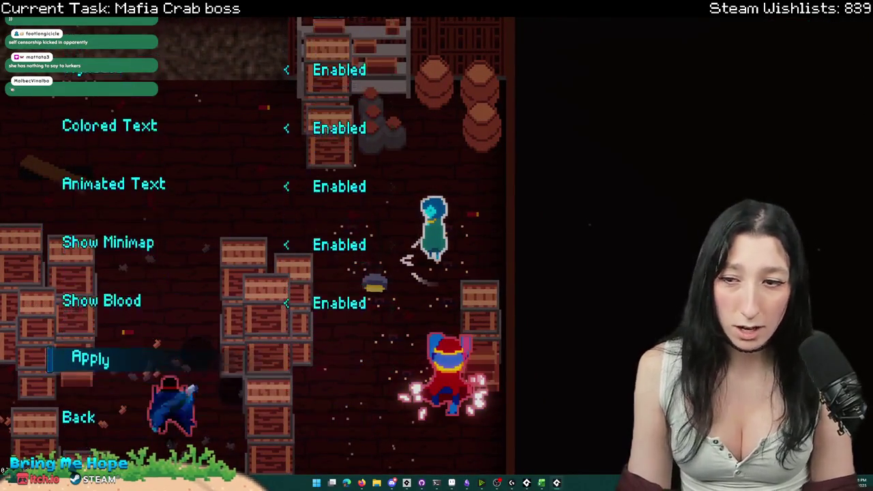
key(Return)
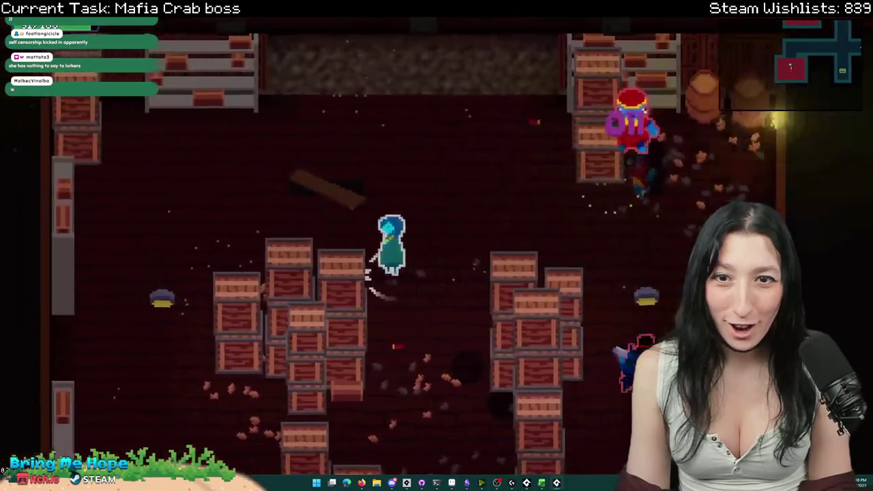
key(Escape)
- In Options > Gameplay, set Show Blood to Disabled and save the settings
key(Return)
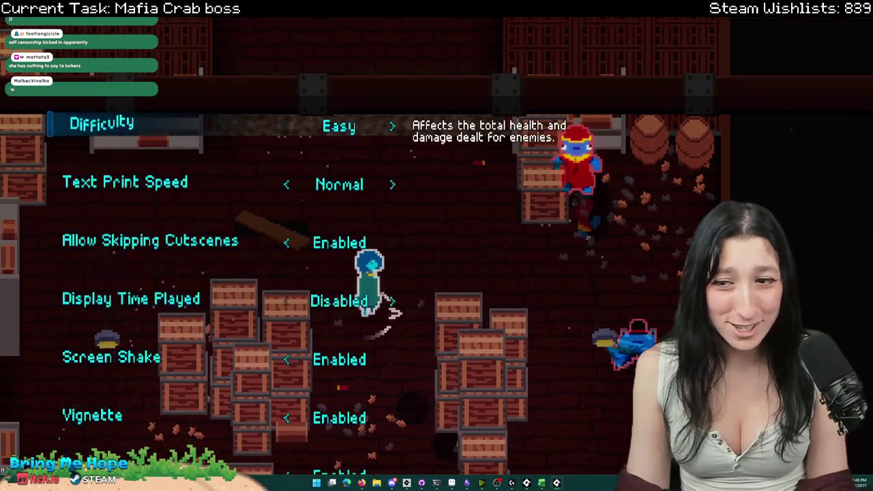
key(Up)
key(Up)
key(Down)
key(Up)
key(Left)
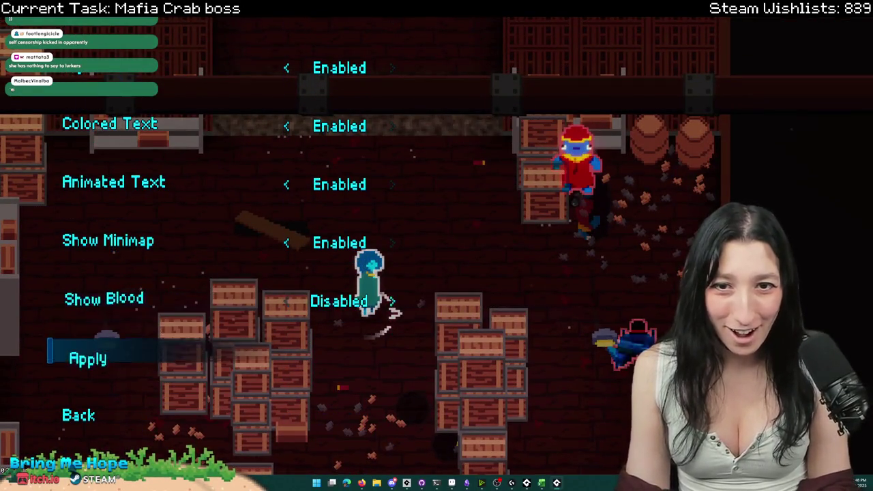
key(Left)
key(Down)
key(Up)
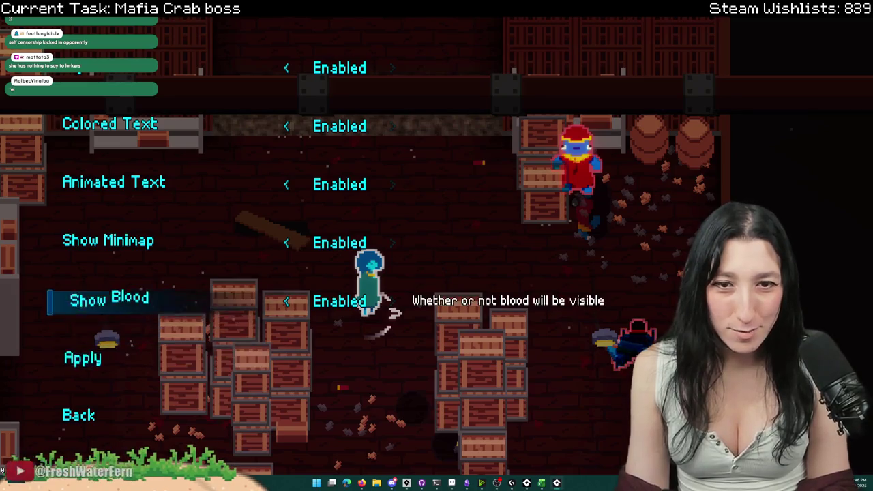
key(Escape)
key(Return)
- Set Show Blood back to Enabled, back out of the options, and quit to the main menu
key(Down)
key(Down)
key(Down)
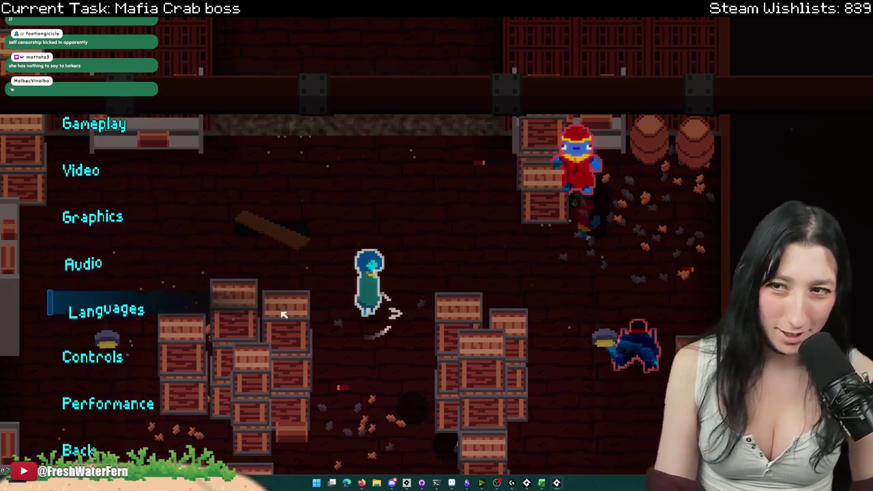
key(Up)
key(Up)
key(Up)
key(Up)
key(Return)
key(Up)
key(Up)
key(Up)
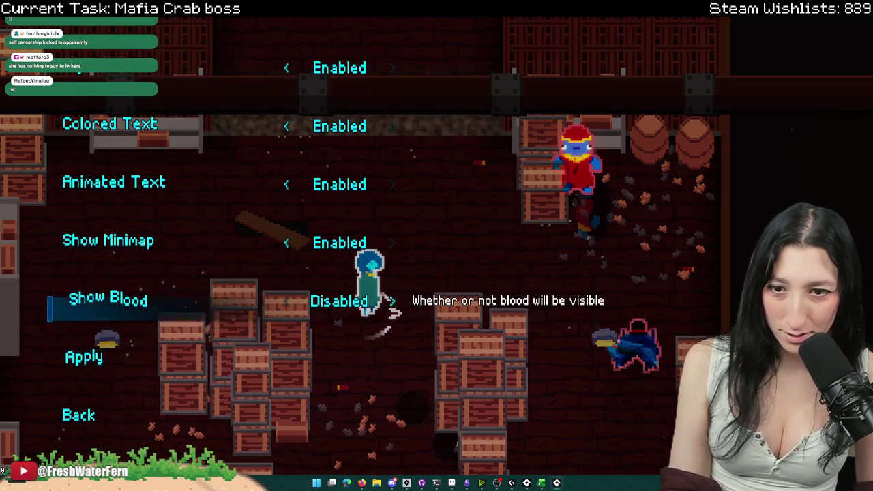
key(Right)
key(Down)
key(Down)
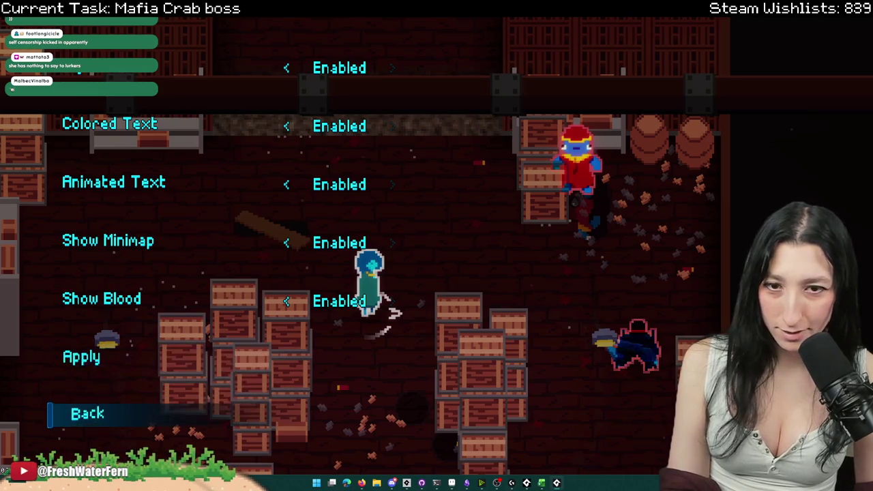
key(Return)
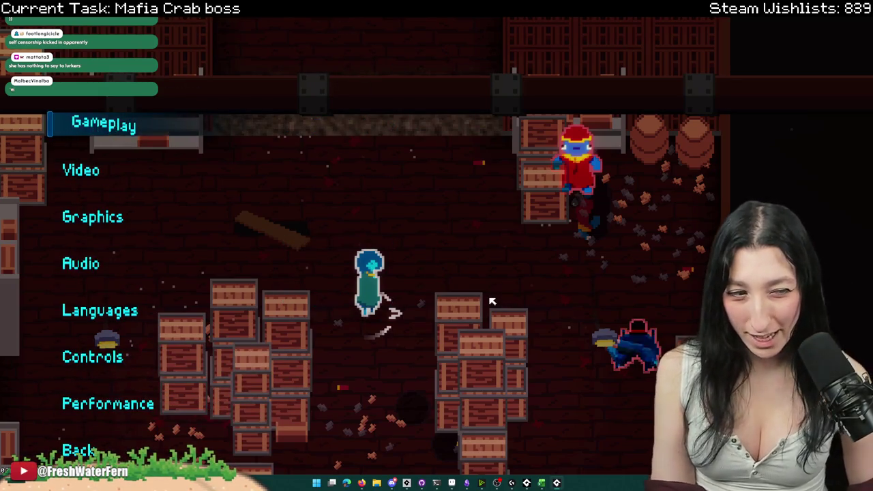
key(Up)
key(Escape)
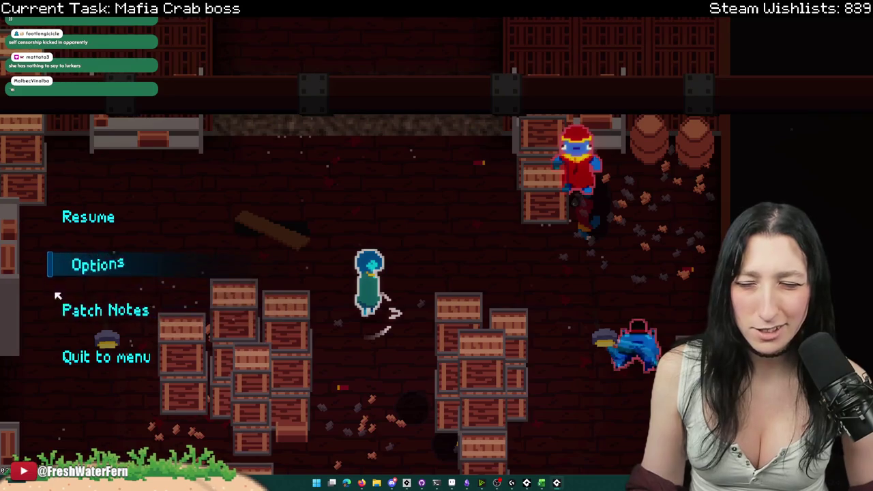
click(117, 365)
- Quit the test game and filter the Asset Browser to show only 'blood' assets
click(250, 300)
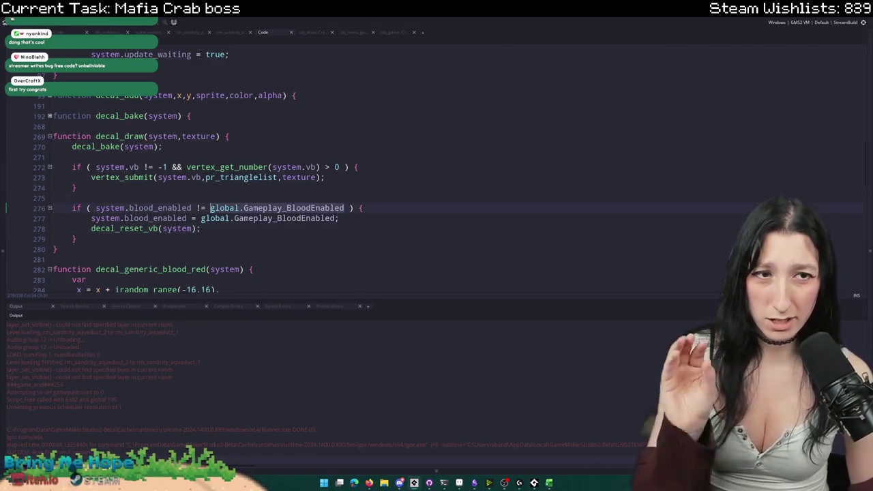
click(869, 130)
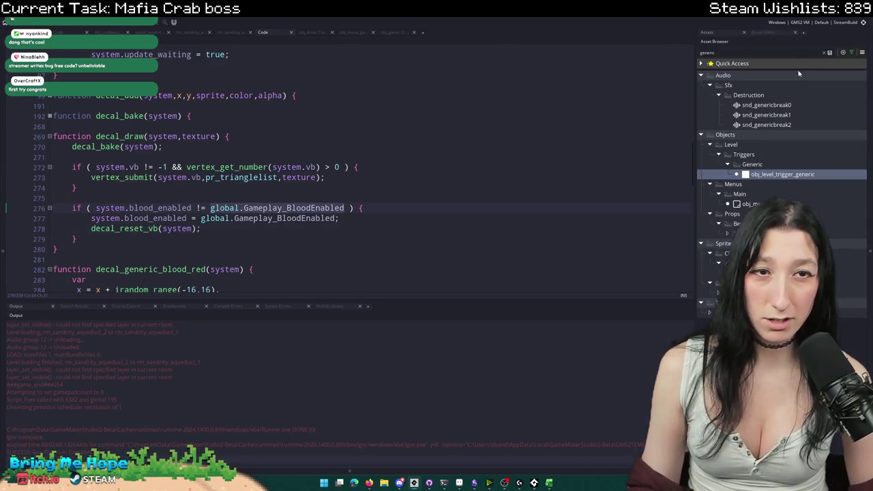
double_click(735, 63)
click(702, 63)
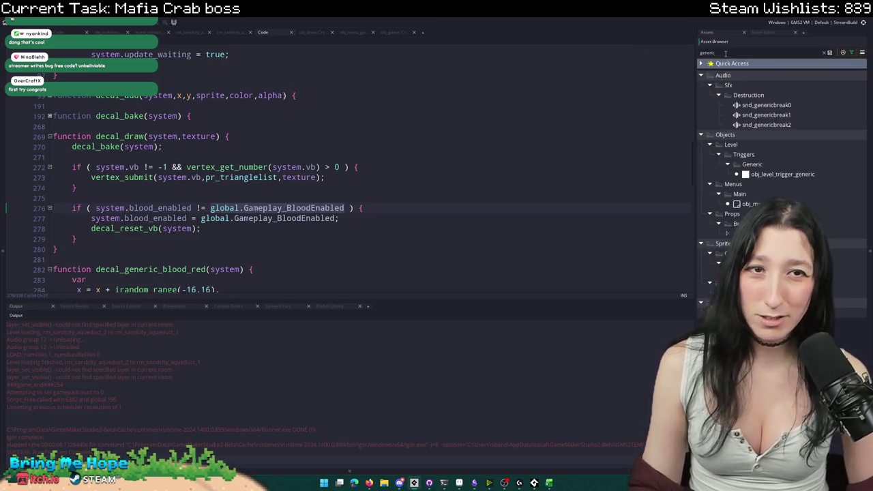
key(ctrl+a)
text(blood)
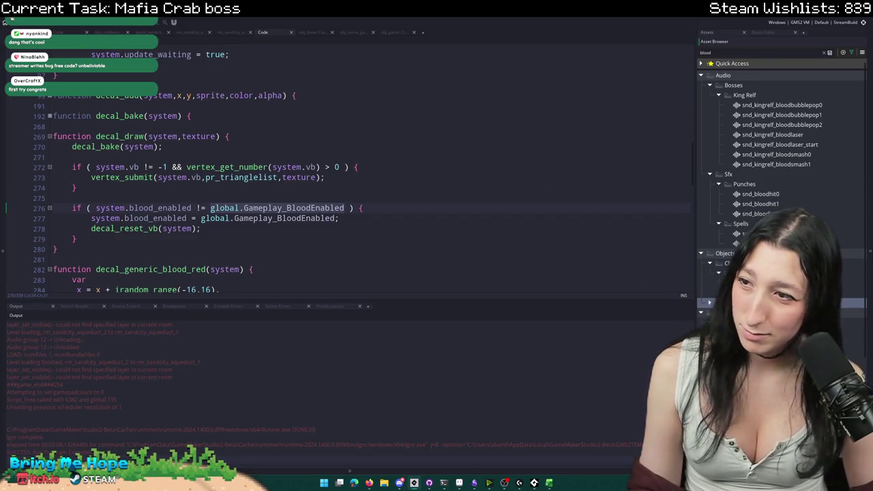
- Briefly inspect obj_effect_kingrelf_bloodbubble, then open the blood splash sprite
double_click(785, 302)
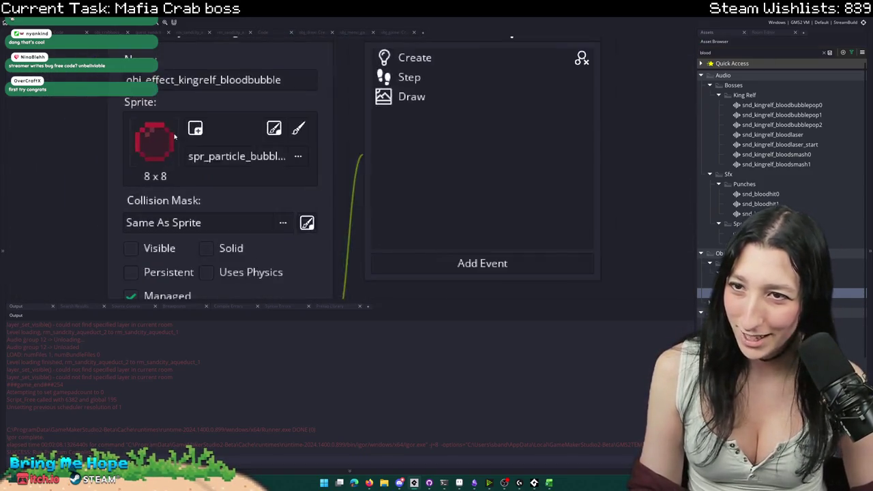
click(292, 55)
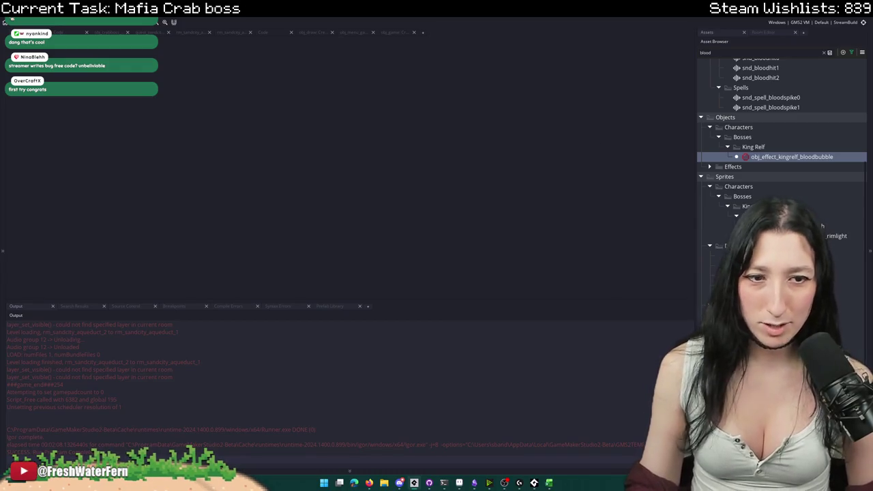
click(784, 325)
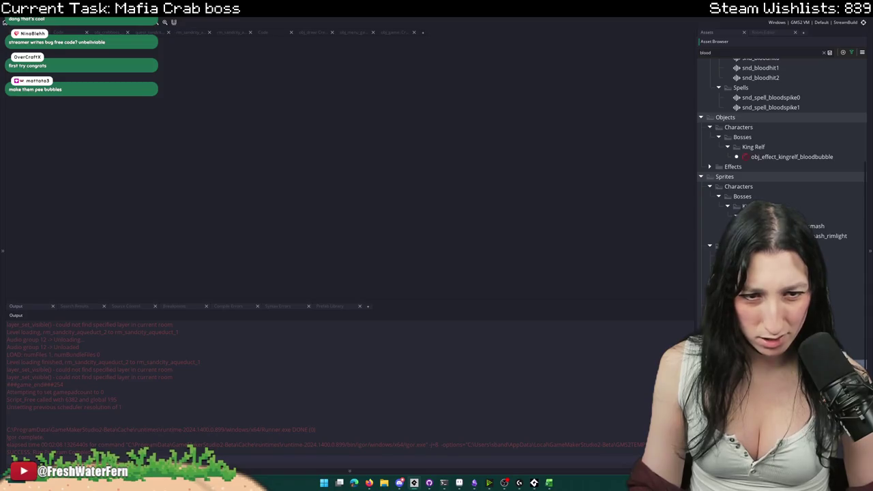
double_click(778, 215)
- Preview the splash sprite's animation and search the project for spr_impact_blood usages
click(255, 219)
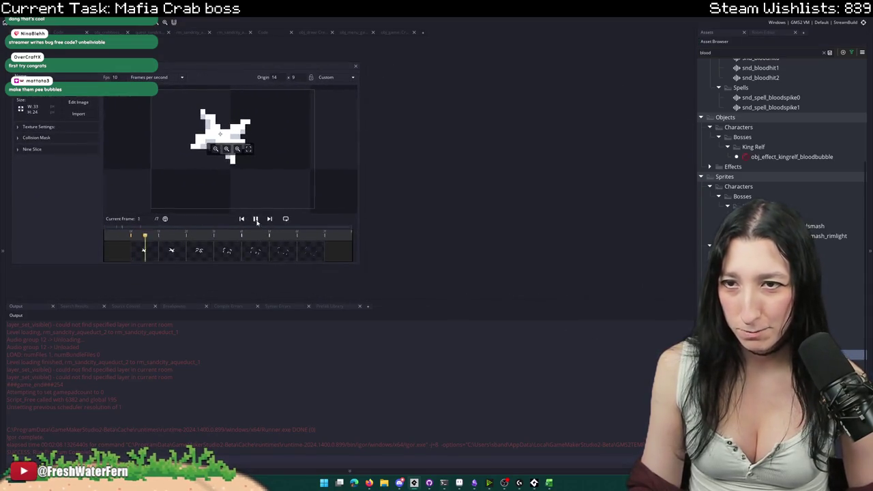
key(ctrl+shift+f)
key(Return)
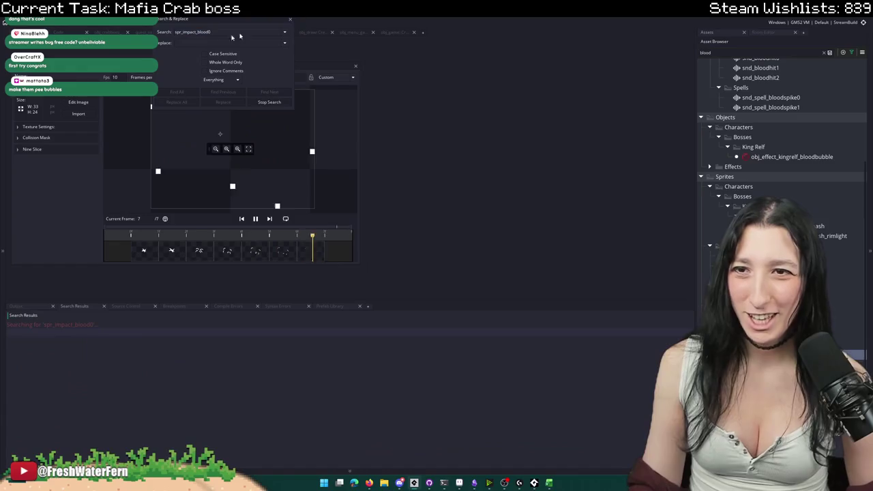
key(Escape)
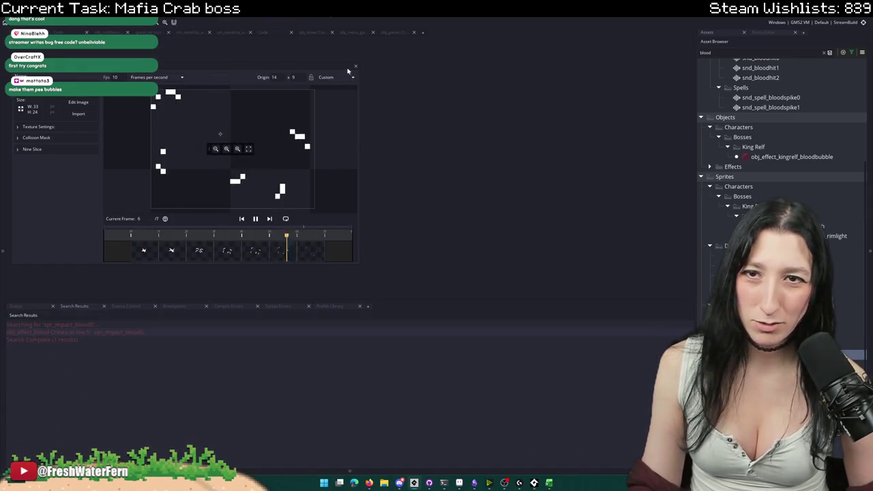
click(356, 65)
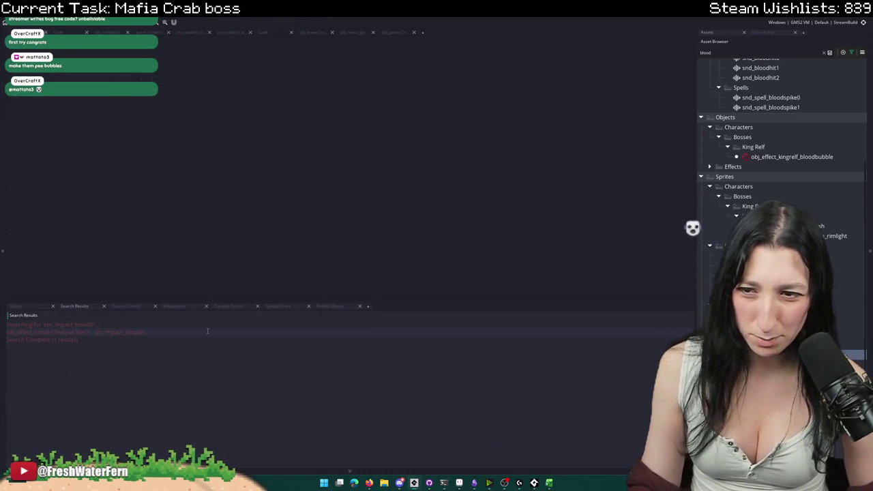
- In obj_effect_blood's Draw event, begin an if ( !global.Gameplay_BloodEnabled ) condition
double_click(75, 332)
key(Left)
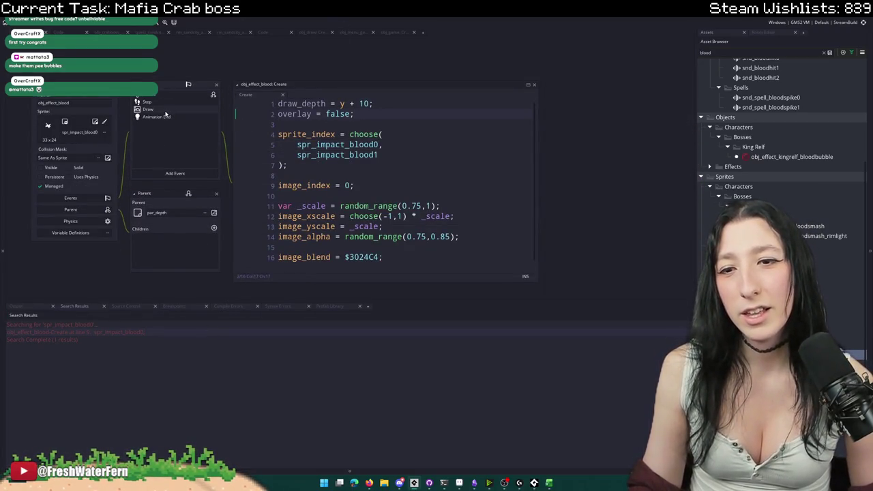
scroll(353, 194, down, 1)
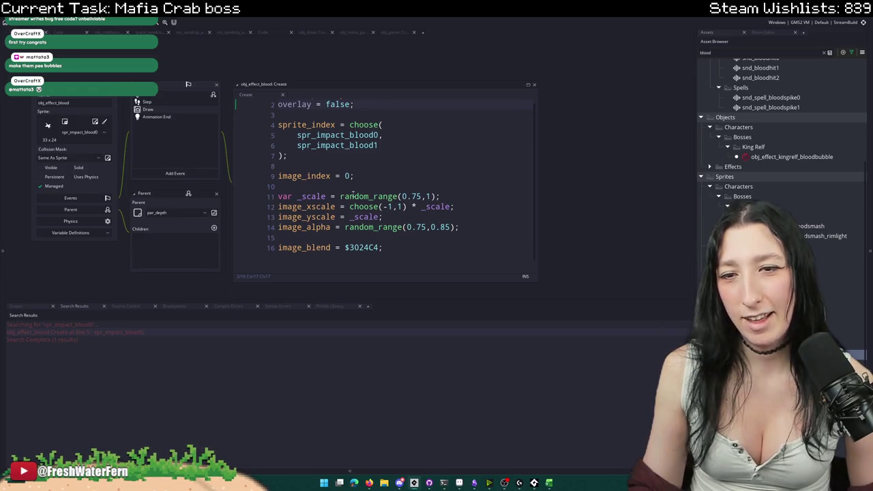
click(189, 115)
click(193, 99)
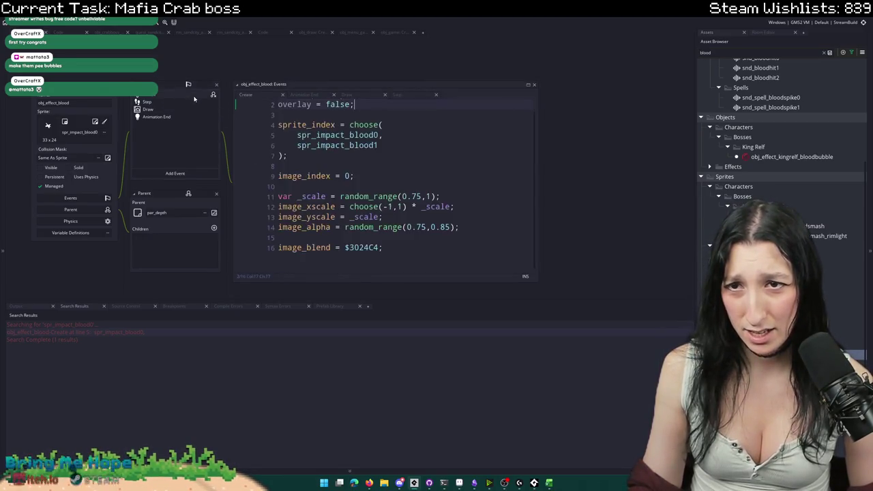
click(171, 110)
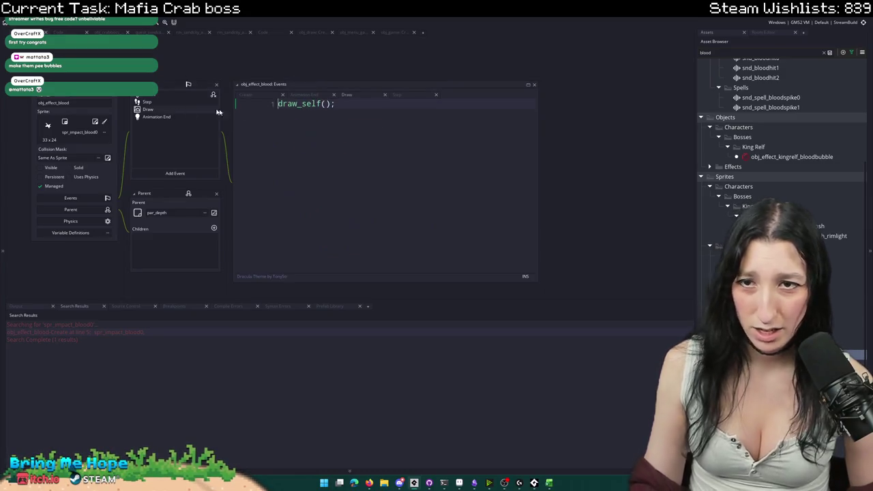
text(if( !global.Gameplay_BloodEnabled ) {)
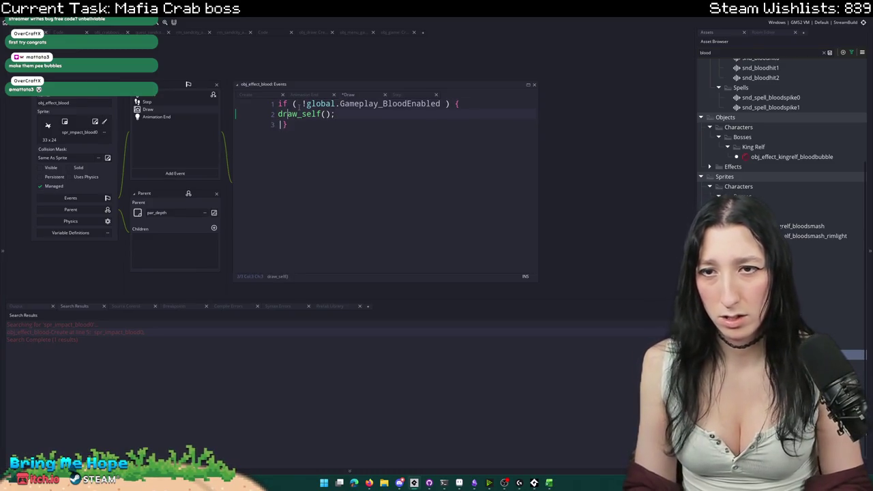
- Indent draw_self() inside the if block and remove the negation before global.Gameplay_BloodEnabled
key(Up)
key(Up)
key(End)
key(Down)
key(Home)
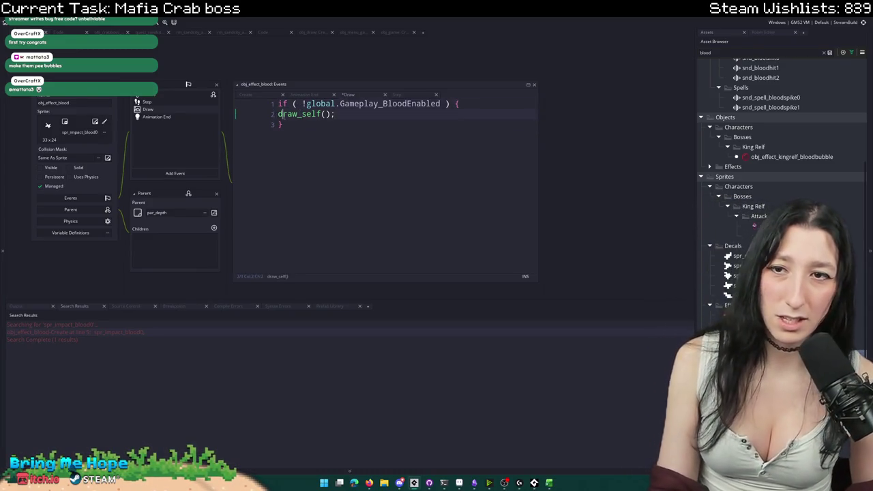
key(Tab)
key(Up)
key(Right)
key(Delete)
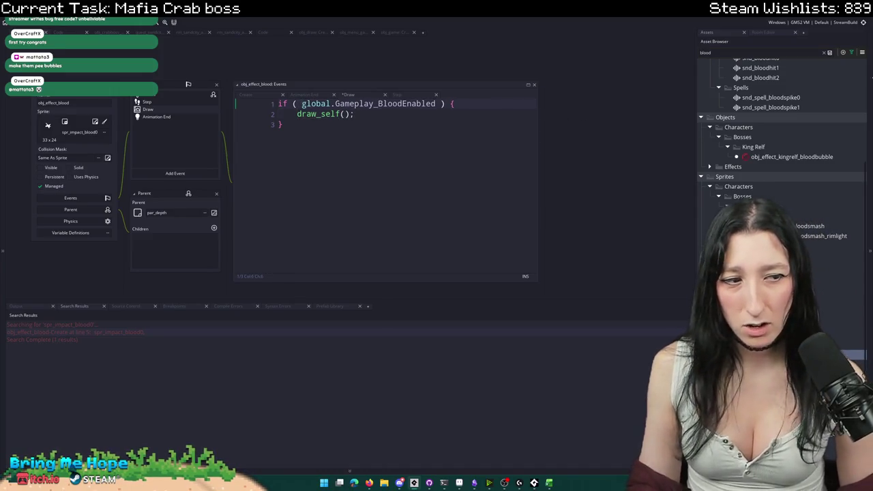
- Delete obj_effect_blood's empty Step event and close the object editor
click(190, 97)
click(148, 102)
right_click(148, 102)
click(184, 174)
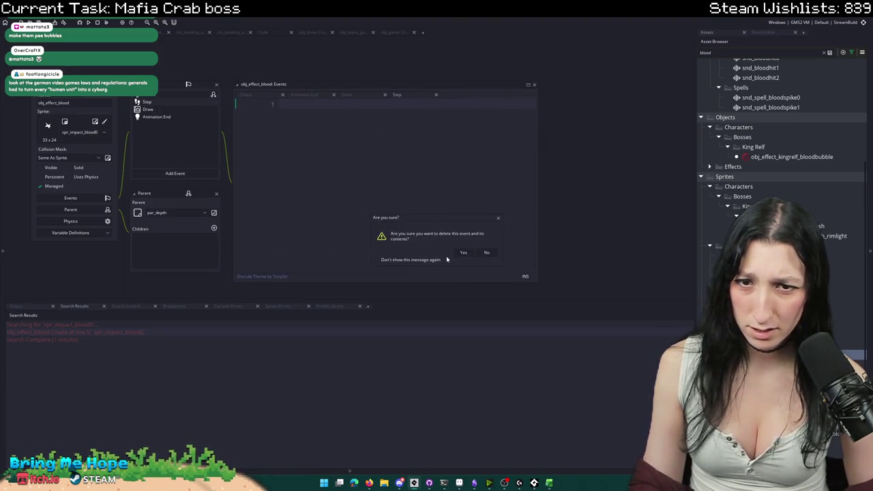
click(463, 252)
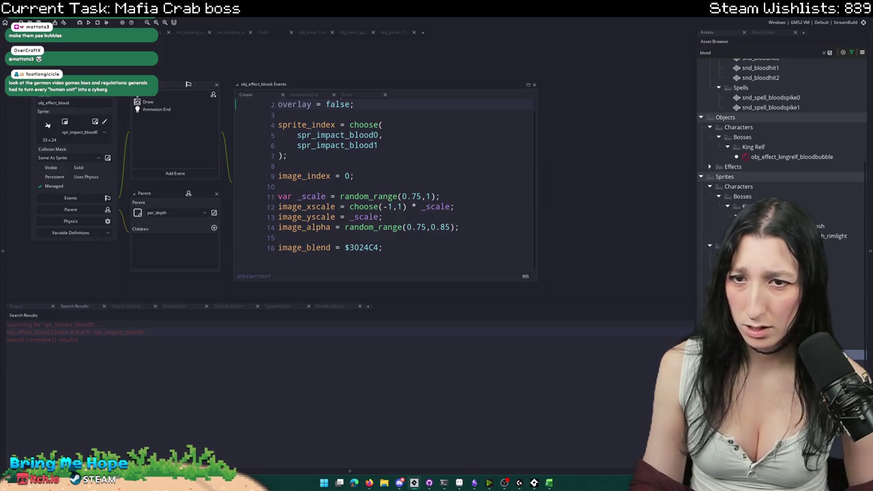
key(ctrl+w)
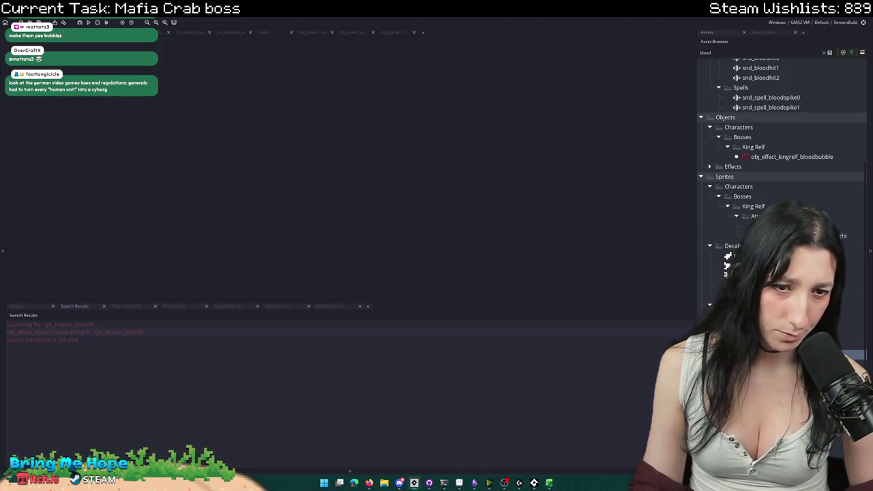
double_click(788, 157)
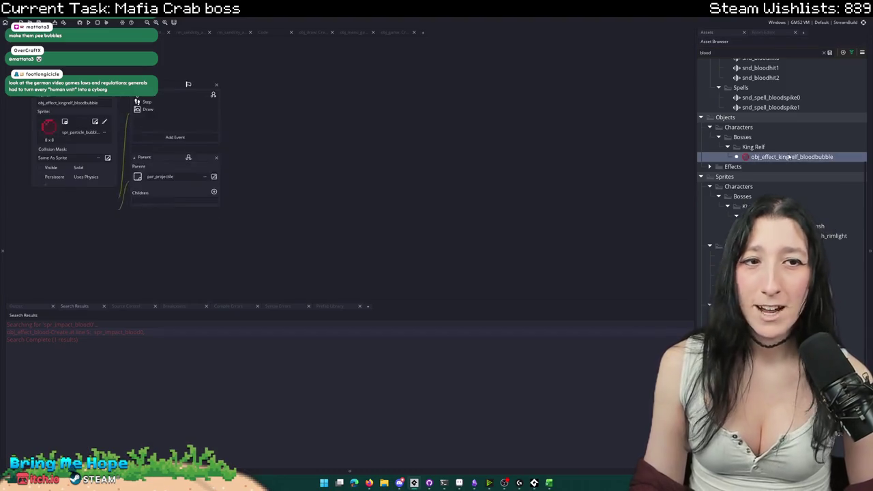
double_click(792, 226)
scroll(330, 175, up, 5)
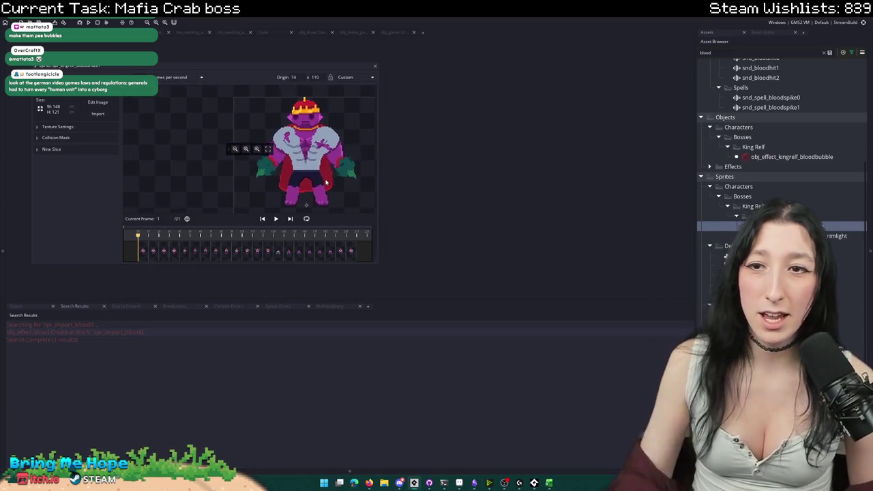
scroll(331, 175, down, 5)
key(space)
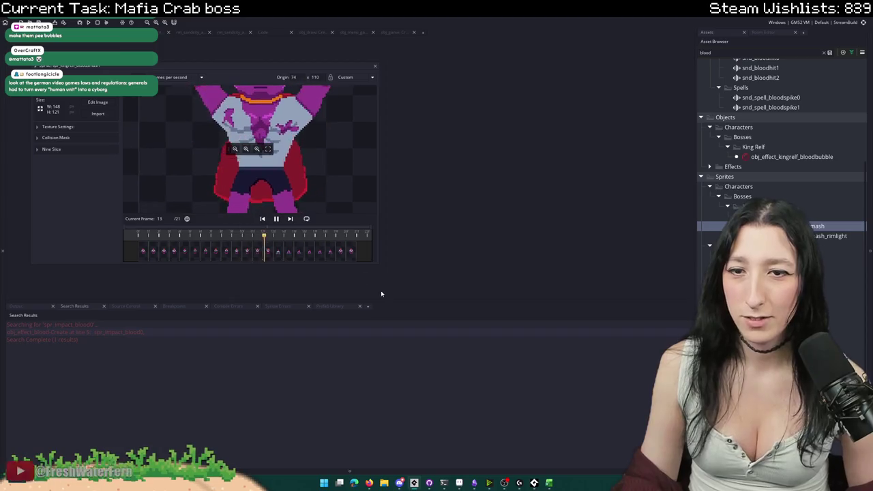
mouse_move(378, 261)
mouse_down()
mouse_move(444, 309)
mouse_move(493, 301)
mouse_up()
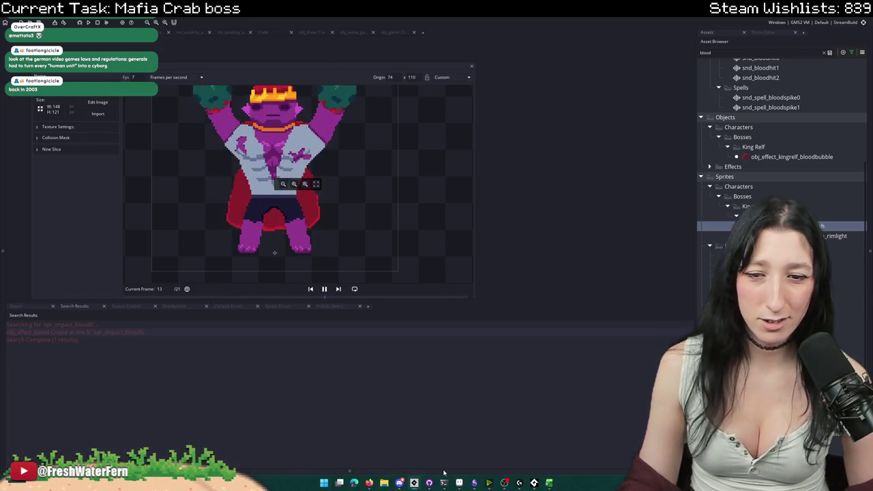
mouse_move(444, 483)
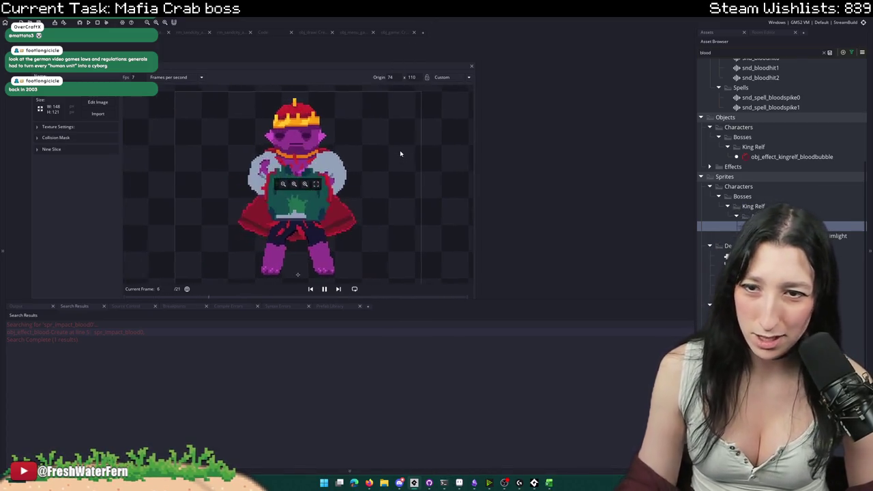
click(472, 66)
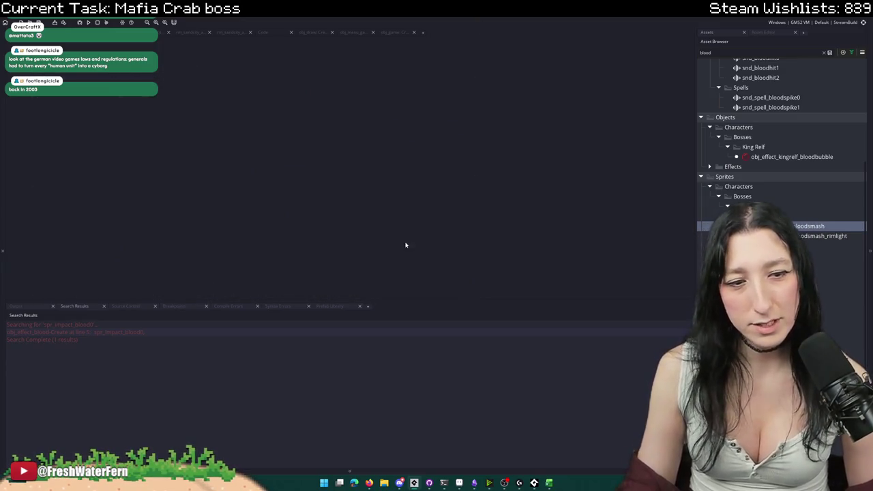
mouse_move(549, 482)
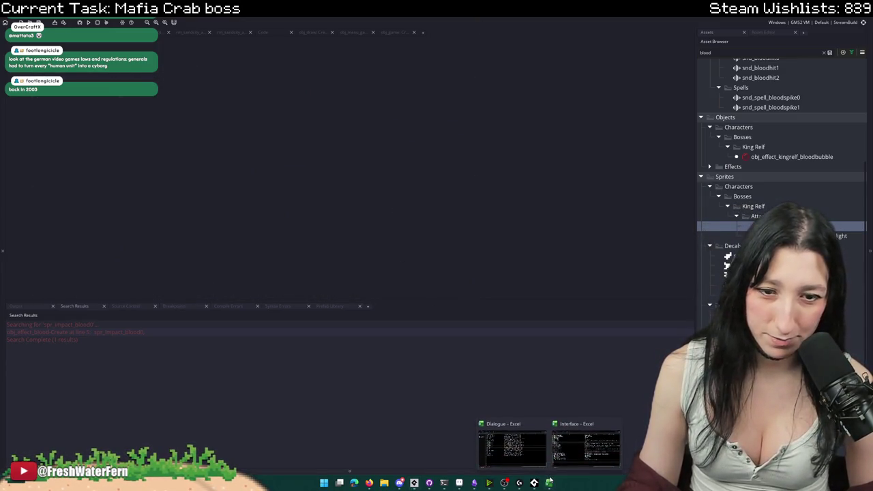
- In the Interface spreadsheet, replace B361's Show Blood label with 'Limited Violence'
click(572, 458)
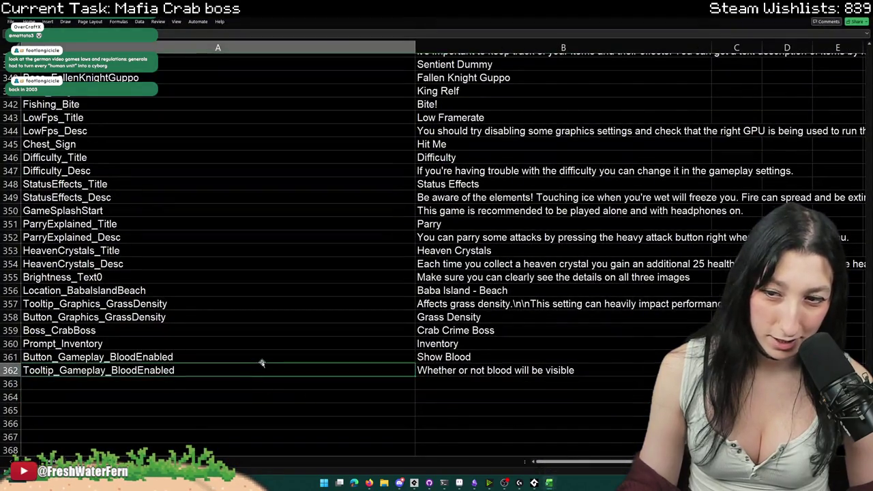
click(428, 369)
double_click(444, 357)
drag(471, 357, 408, 357)
text(R)
key(BackSpace)
key(BackSpace)
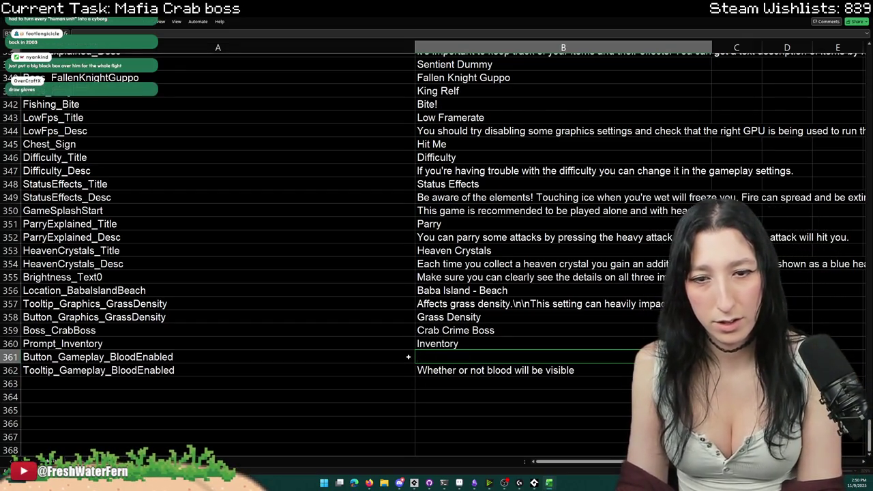
text(Full)
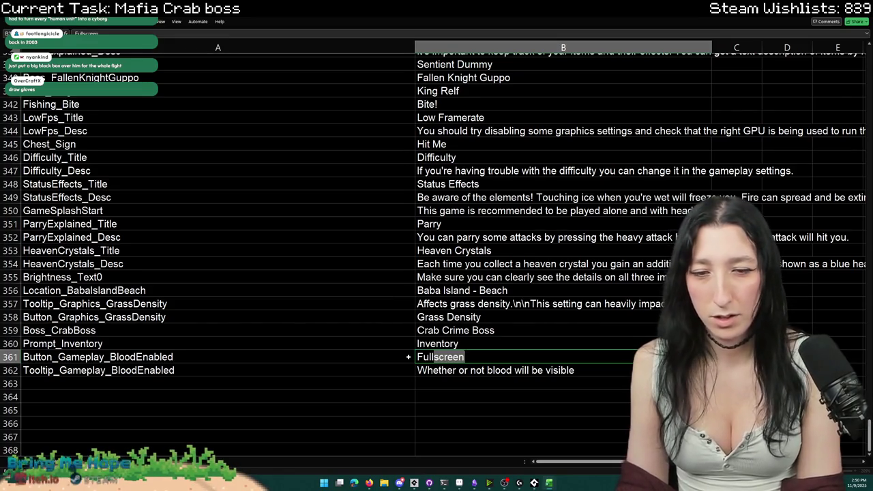
text( Blood and Gor)
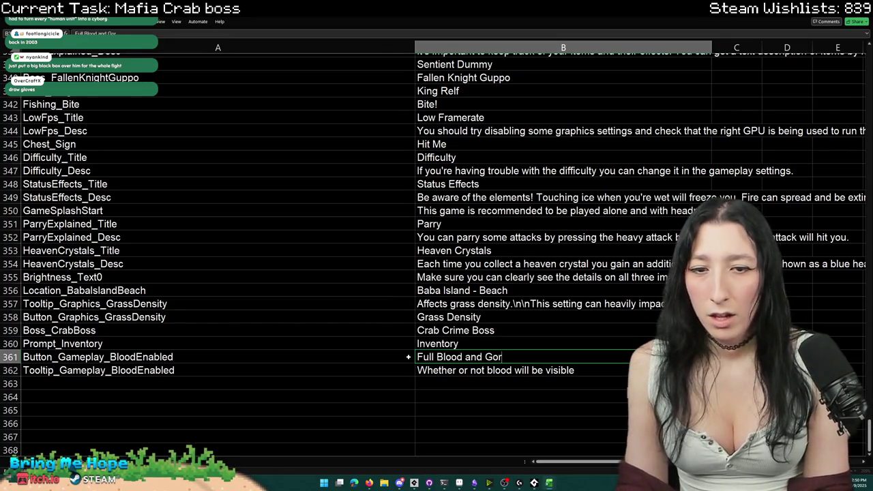
key(BackSpace)
key(BackSpace)
key(BackSpace)
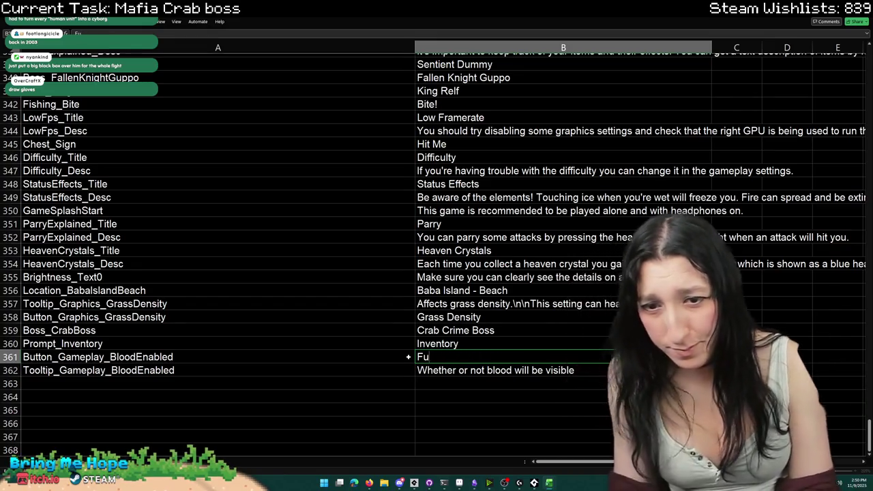
key(BackSpace)
key(BackSpace)
text(nablekd)
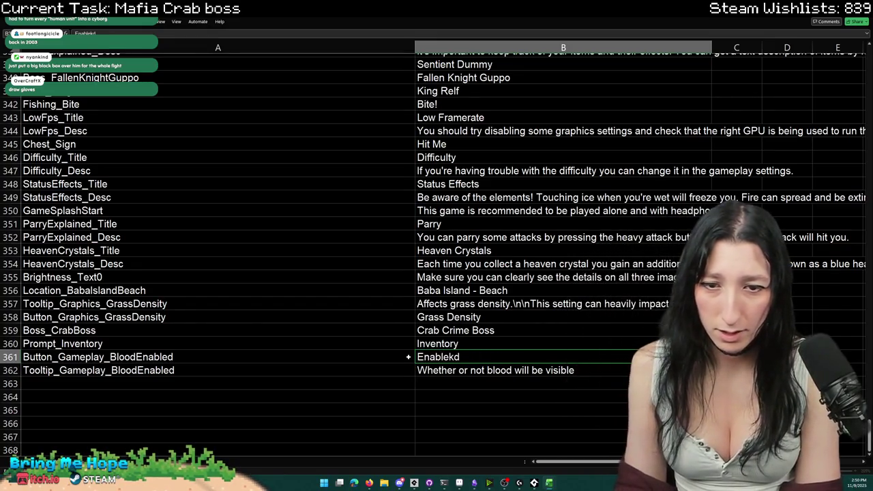
key(BackSpace)
key(BackSpace)
key(BackSpace)
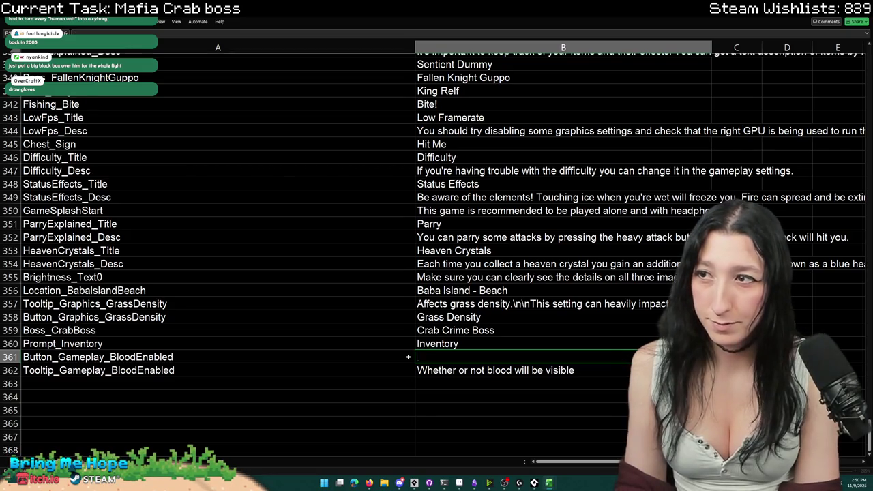
text(Limited Vi)
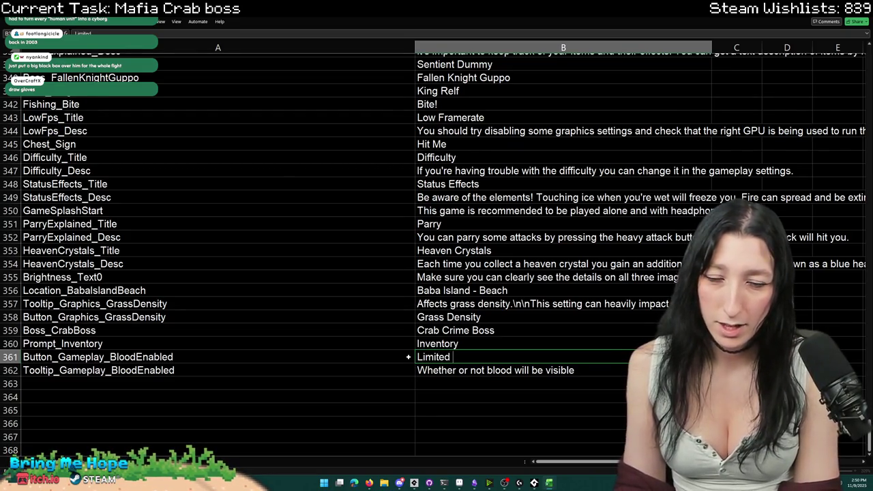
text(olence)
drag(451, 357, 413, 356)
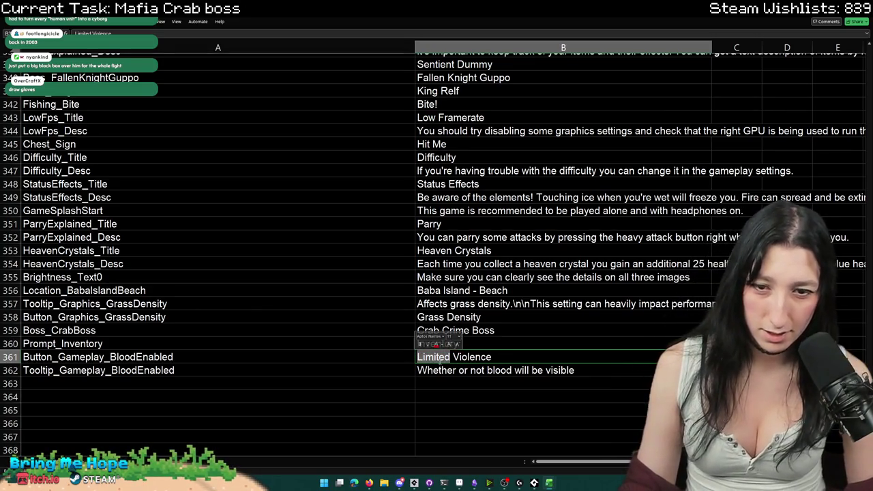
key(shift+Return)
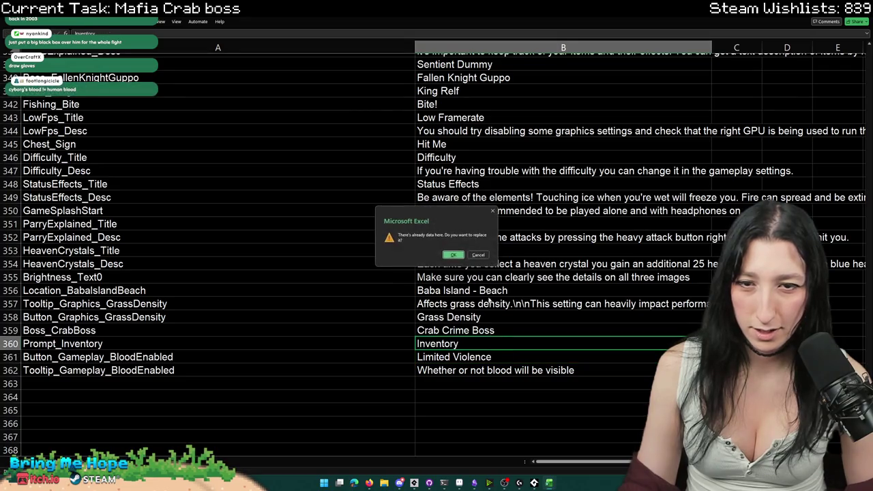
- Change the B361 label from 'Limited Violence' to 'Limited Blood'
double_click(476, 357)
drag(454, 356, 492, 357)
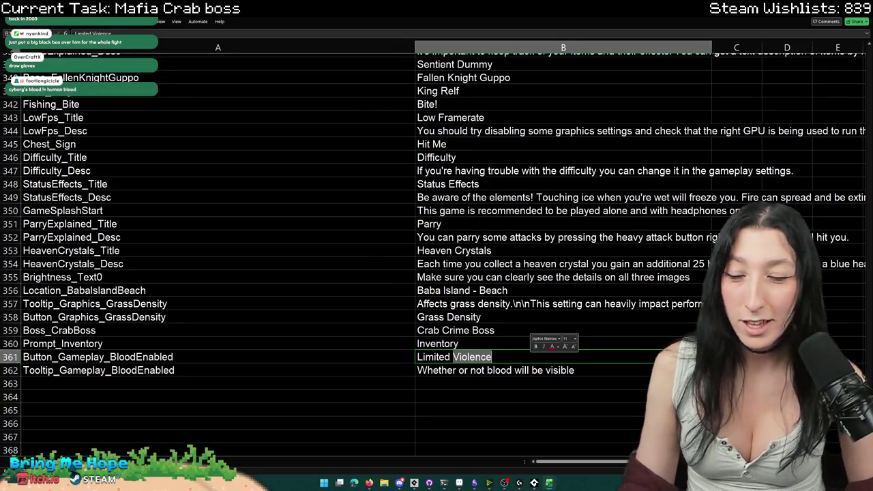
text(Blood)
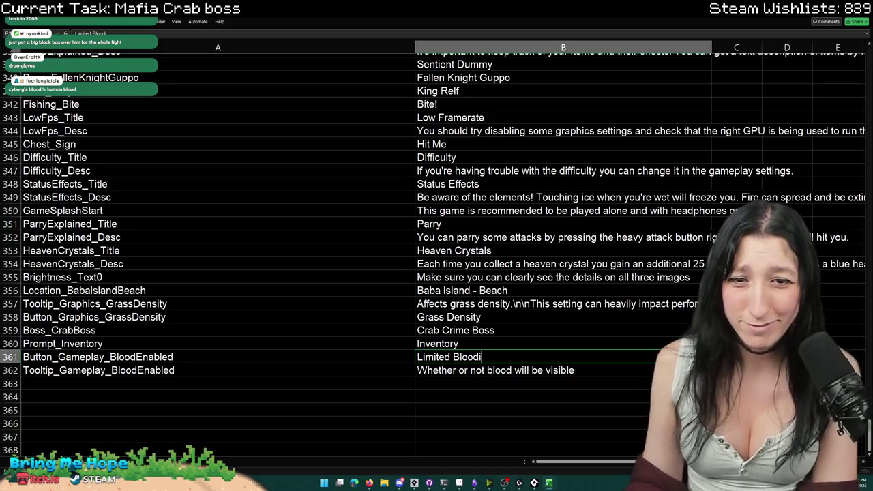
click(513, 374)
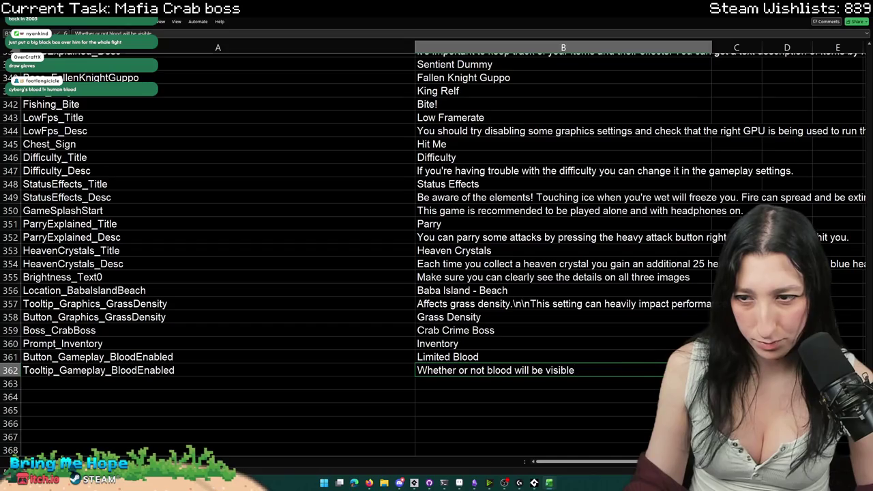
- Set the B362 tooltip to 'Reduces the amount of blood that is shown'
text(Reduce)
text(s the am)
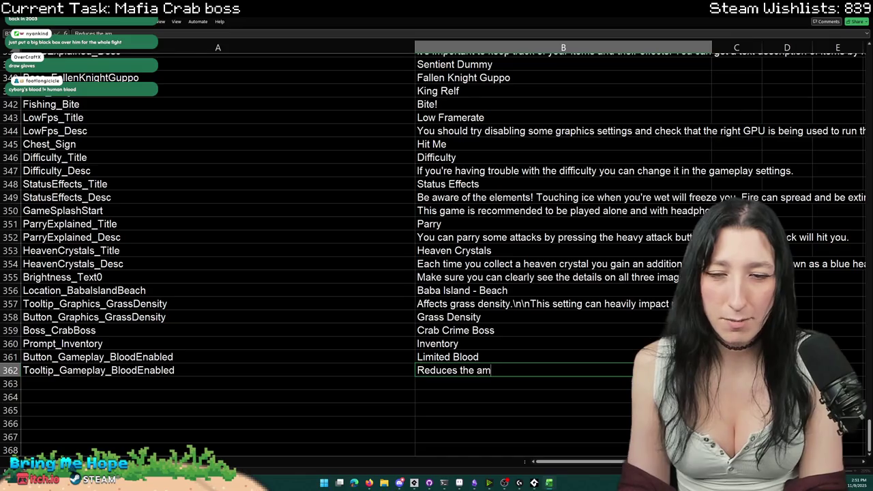
text(ount of blood)
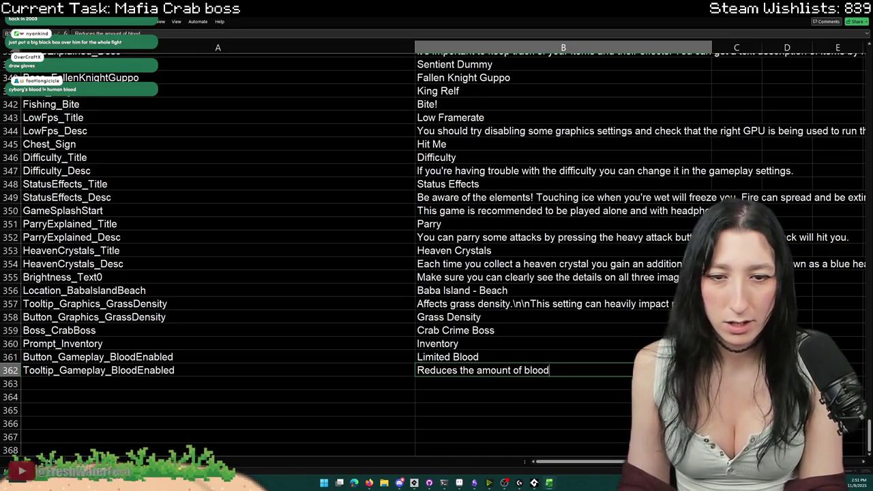
text( show)
text( that is shown)
click(483, 399)
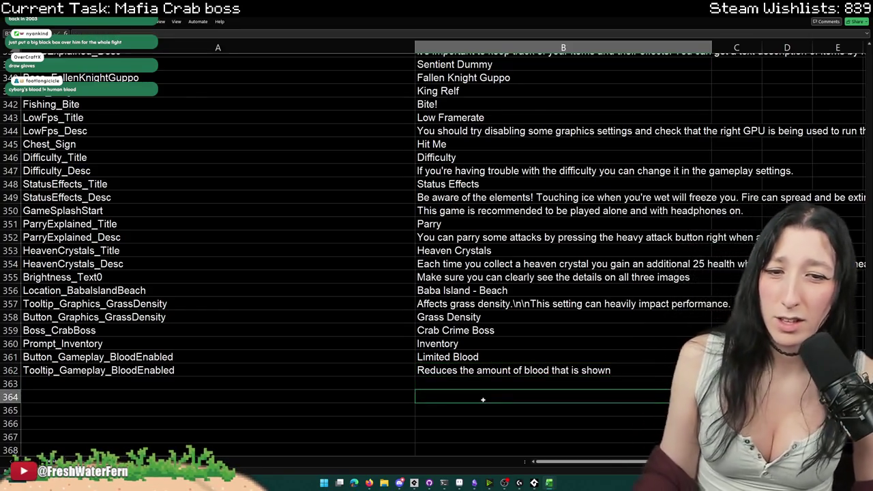
scroll(483, 400, up, 1)
click(532, 380)
key(alt+Tab)
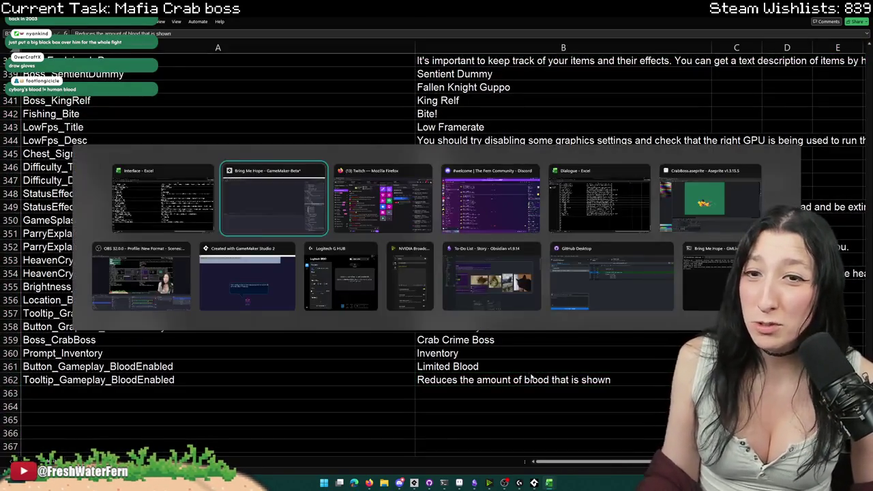
- Dismiss the window switcher and bring GameMaker Studio 2 forward from the taskbar
key(Tab)
key(Escape)
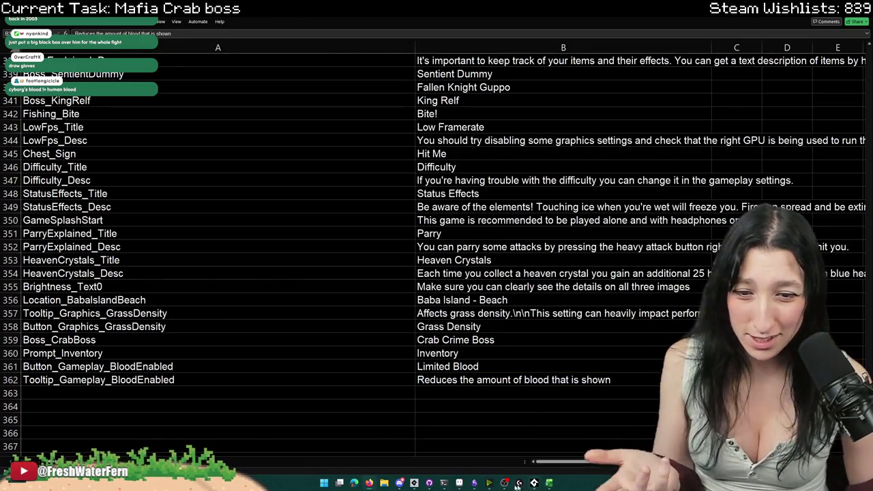
click(414, 482)
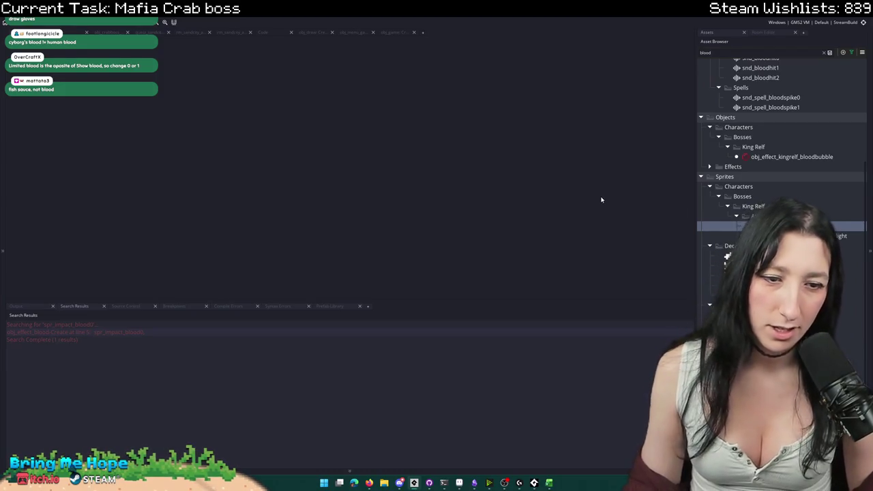
- Locate Gameplay_BloodEnabled in obj_game's defaults and search the project for global.Gameplay_BloodEnabled
click(396, 32)
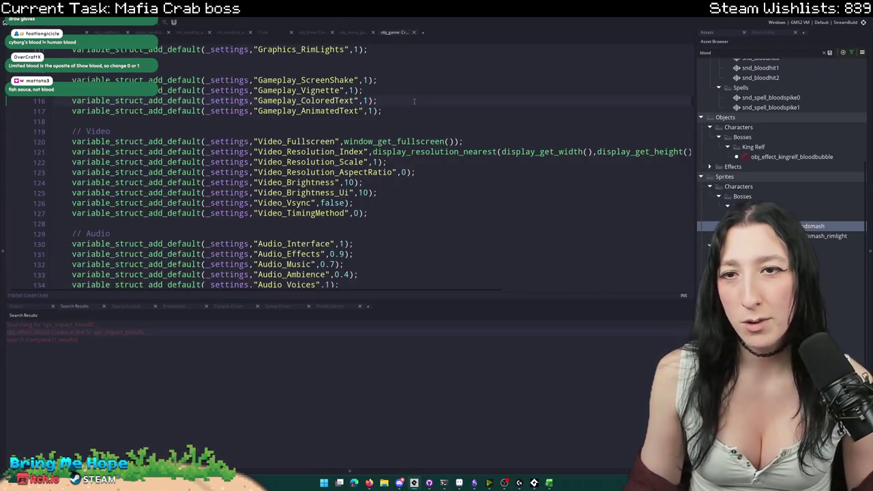
click(307, 79)
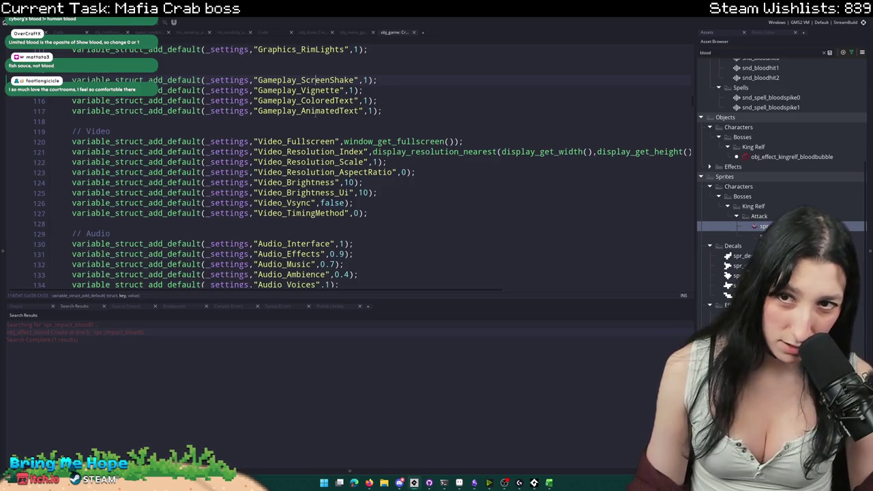
scroll(362, 163, up, 1)
scroll(361, 164, down, 4)
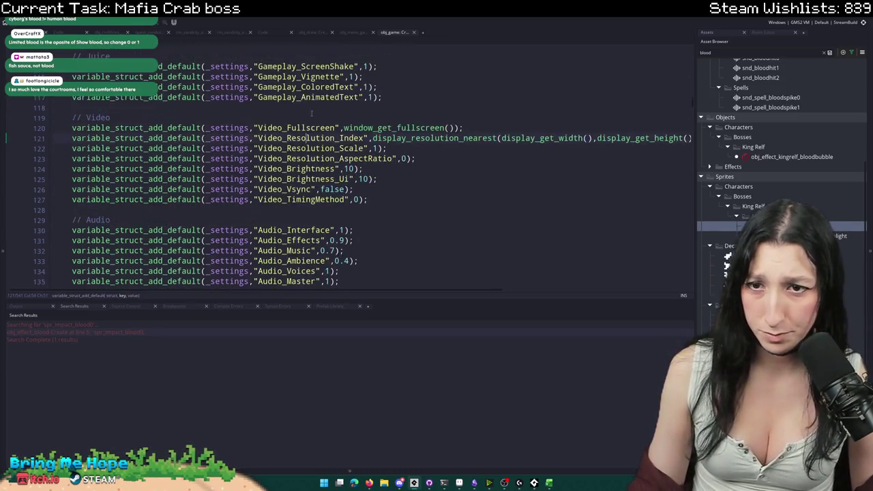
scroll(361, 164, up, 3)
scroll(307, 137, up, 12)
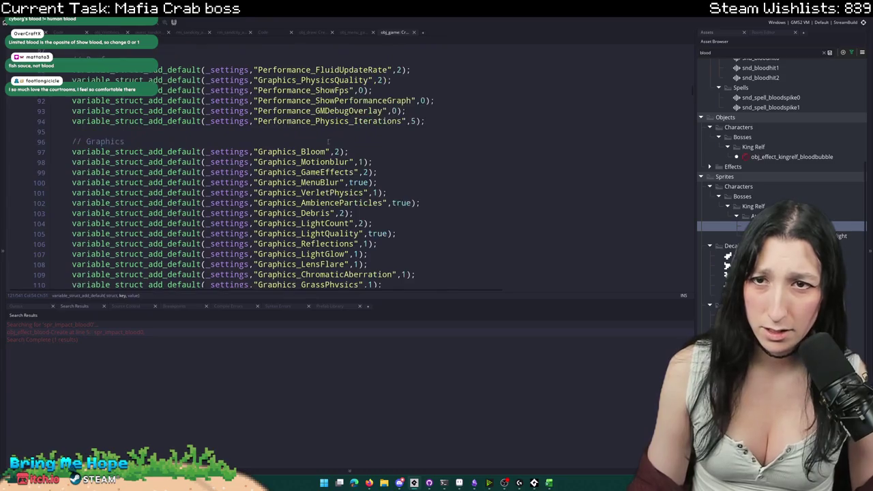
click(327, 137)
double_click(329, 117)
key(ctrl+shift+f)
key(Return)
text(global.Gameplay_BloodEnabled)
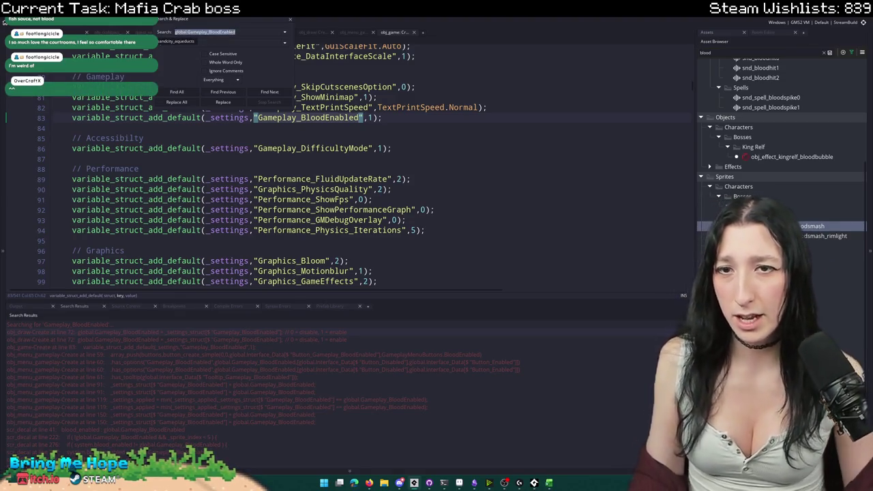
- Change the Gameplay_BloodEnabled default from 1 to 0 and list all its uses
click(374, 118)
key(BackSpace)
text(0)
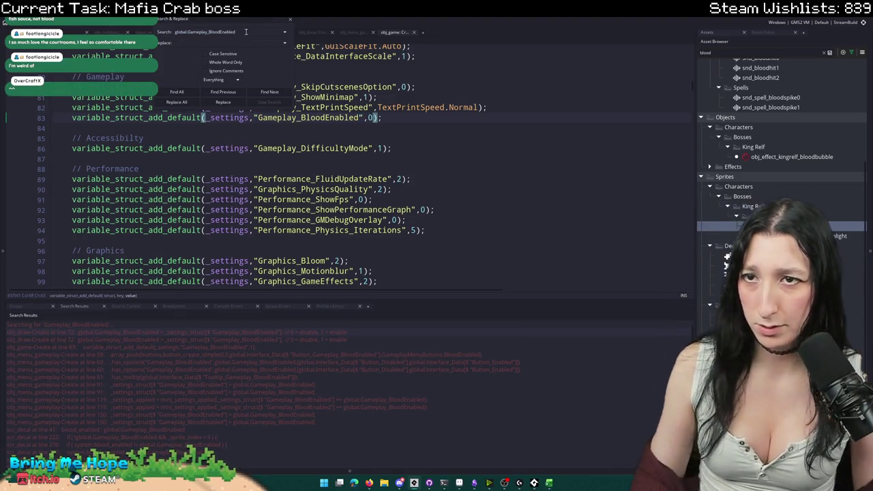
click(246, 32)
click(185, 93)
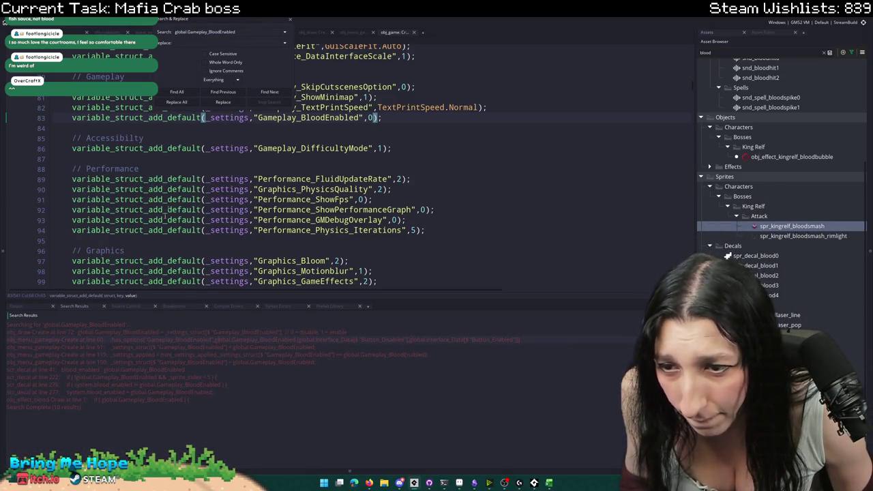
- In scr_decal's decal_draw, insert ! before global.Gameplay_BloodEnabled on line 277
double_click(180, 376)
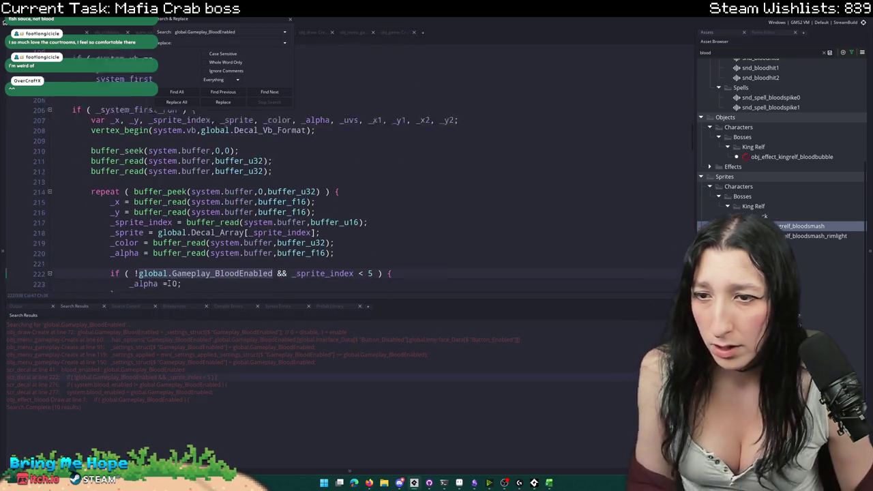
double_click(167, 384)
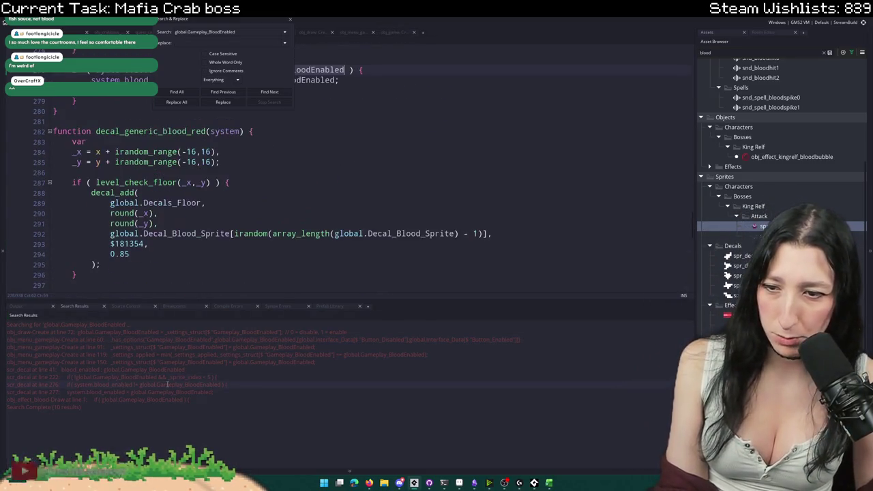
scroll(192, 254, up, 3)
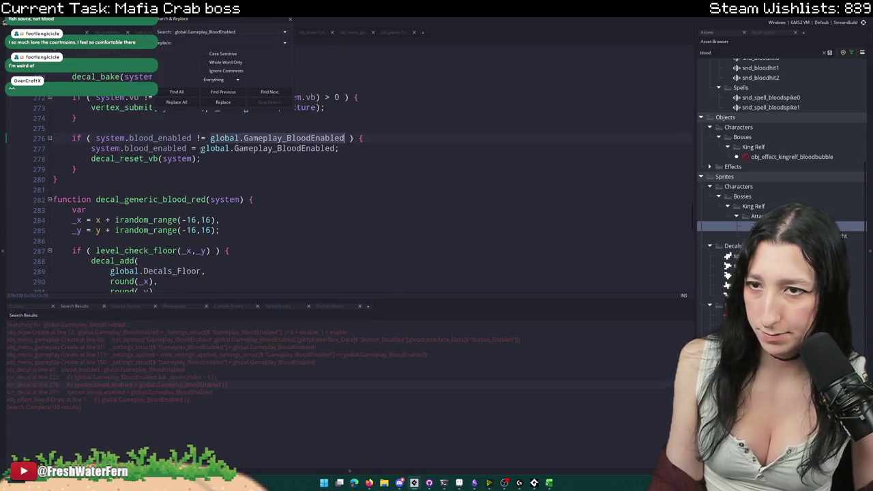
click(201, 148)
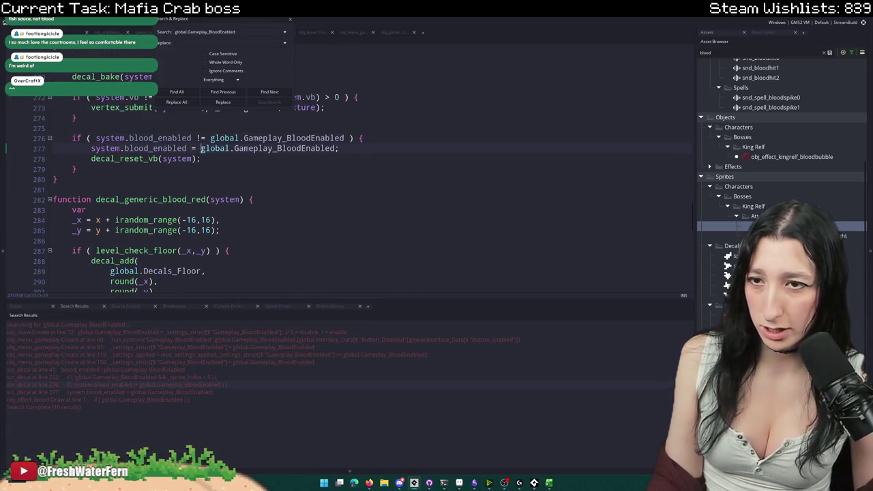
text(!)
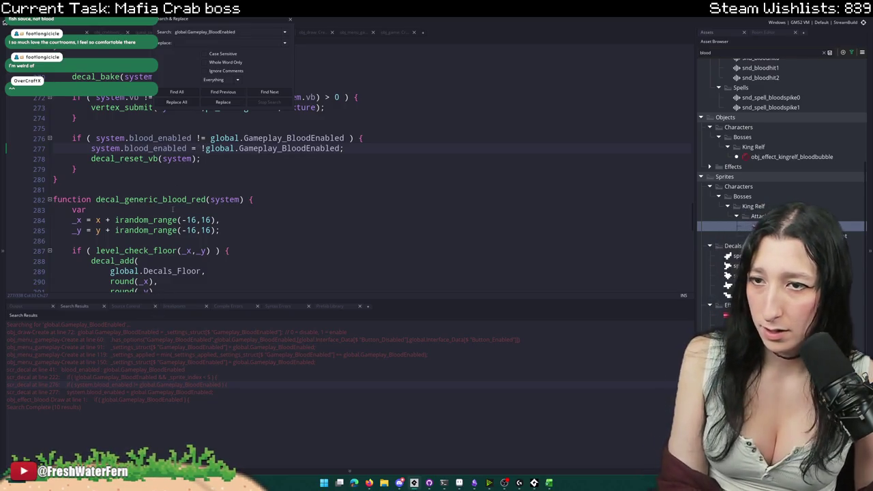
- Check obj_effect_blood's Draw usage, then search the project for Gameplay_BloodEnabled
click(164, 393)
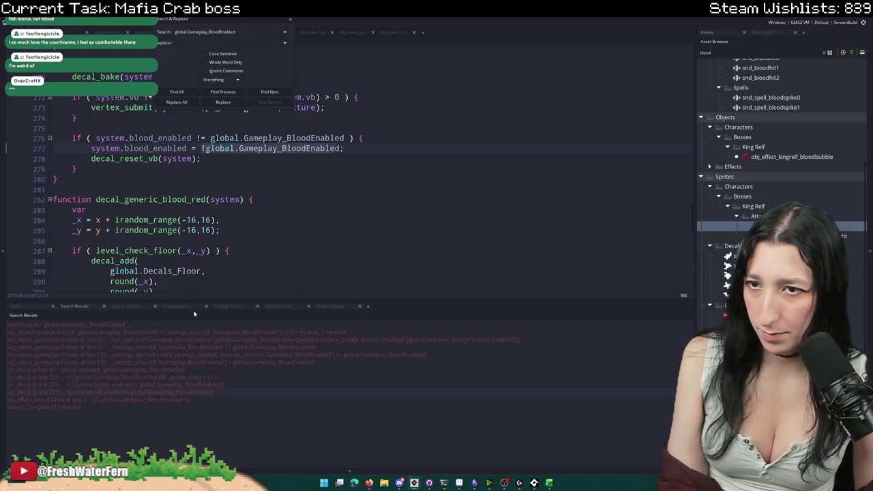
click(171, 399)
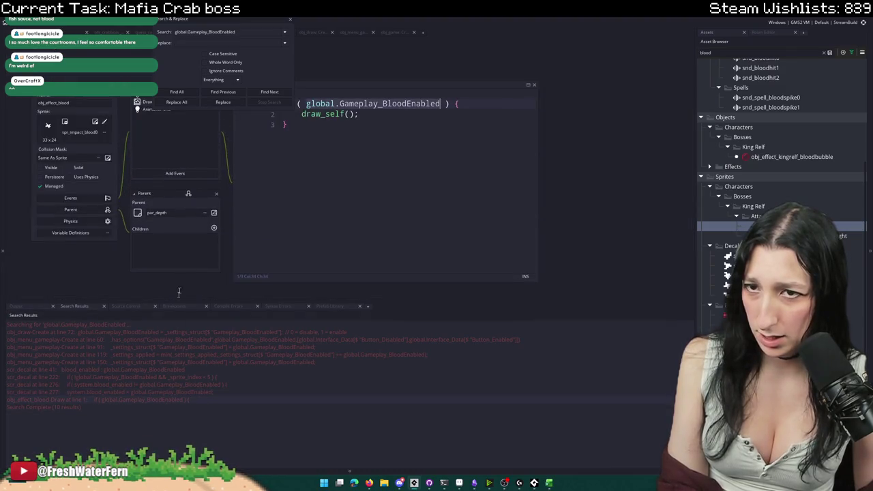
click(158, 385)
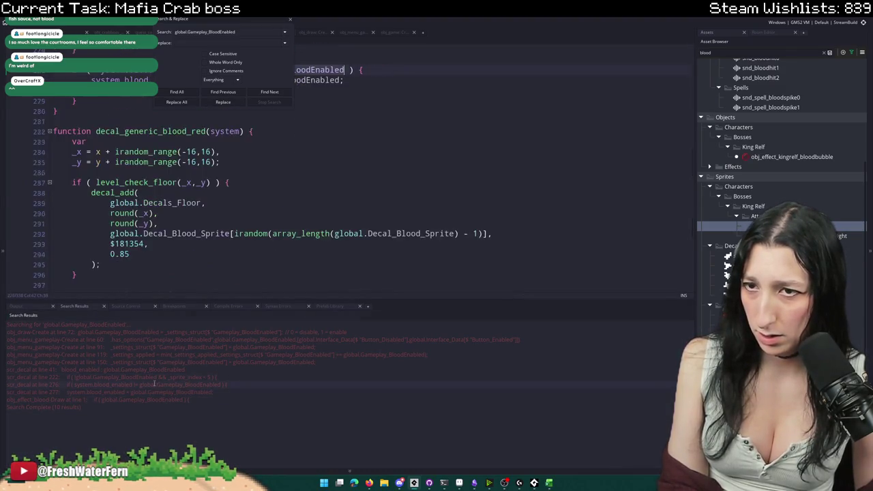
double_click(273, 193)
key(ctrl+shift+f)
click(185, 92)
- Replace every Gameplay_BloodEnabled in the project with Gameplay_BloodReduced and confirm
double_click(198, 32)
key(ctrl+c)
click(224, 42)
key(ctrl+v)
drag(200, 42, 253, 43)
text(Redu)
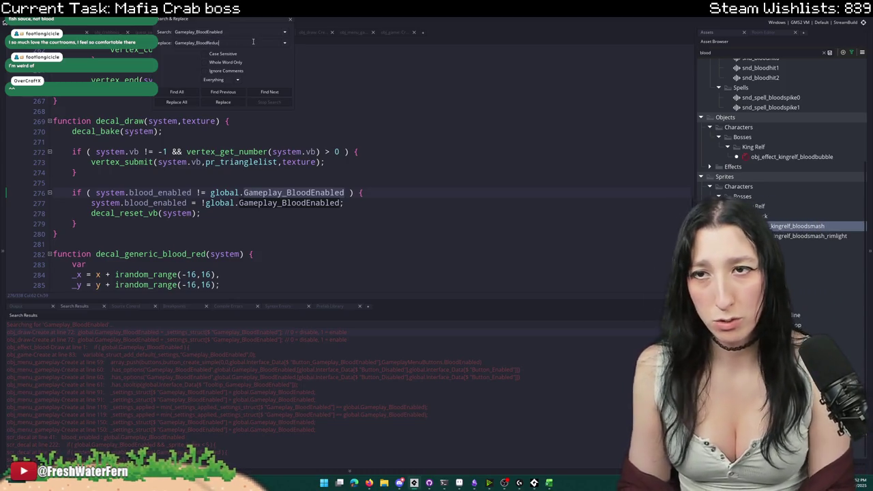
text(ced)
click(188, 102)
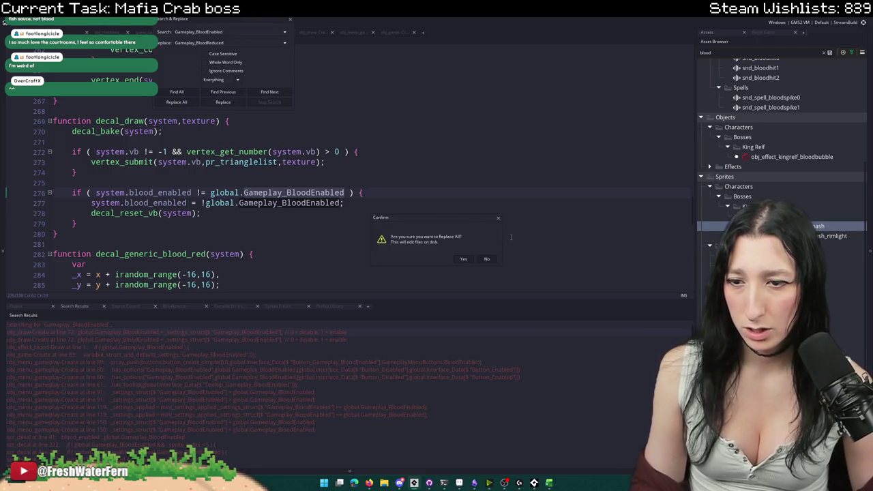
click(464, 258)
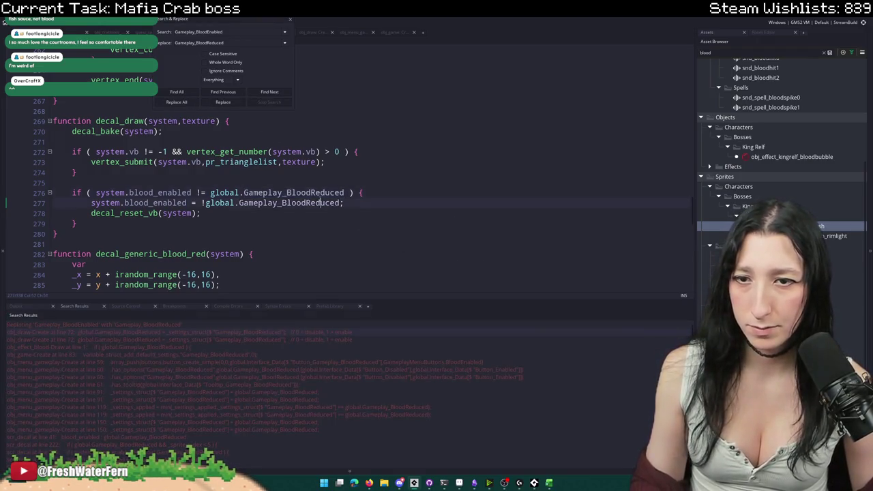
key(alt+Tab)
key(alt+Tab)
key(alt+Tab)
key(alt+Tab)
key(alt+shift+Tab)
key(alt+shift+Tab)
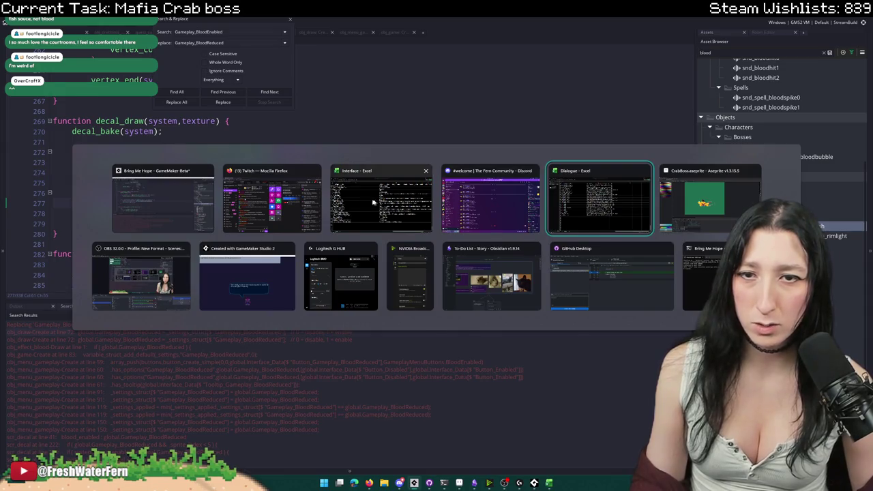
- Rename keys A361 and A362 from Gameplay_BloodEnabled to Gameplay_BloodReduced
scroll(171, 282, up, 20)
scroll(182, 338, down, 15)
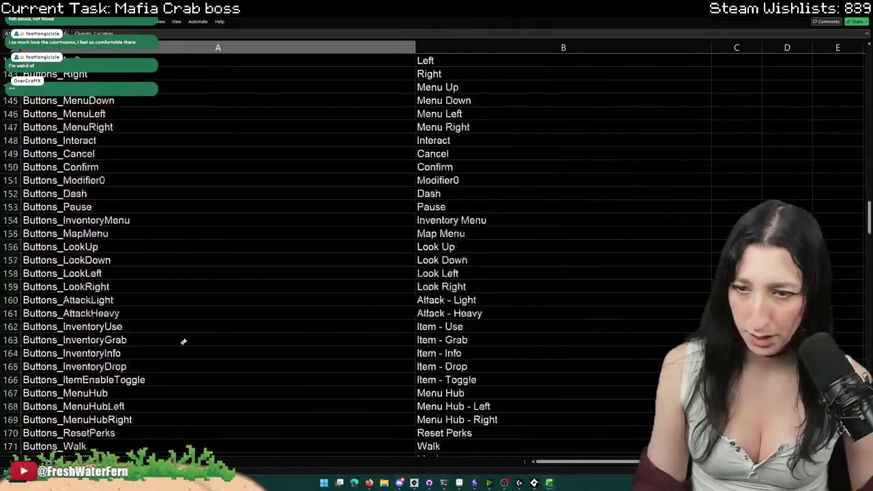
scroll(568, 258, down, 20)
scroll(273, 286, up, 3)
click(127, 298)
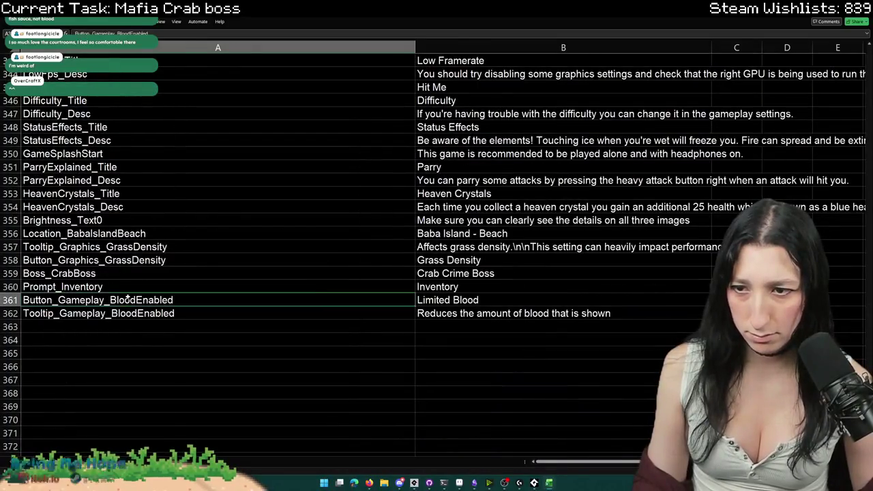
drag(109, 300, 177, 300)
text(BloodReduced)
key(BackSpace)
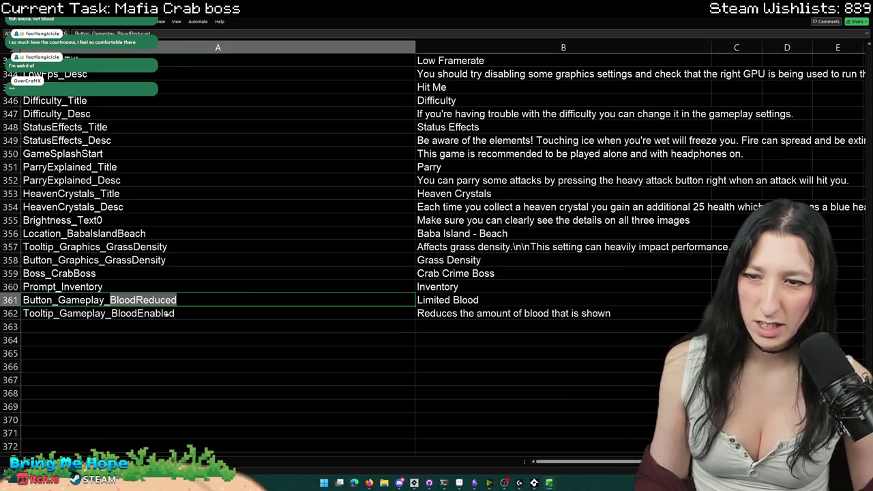
double_click(168, 313)
drag(110, 314, 176, 313)
text(BloodReduced)
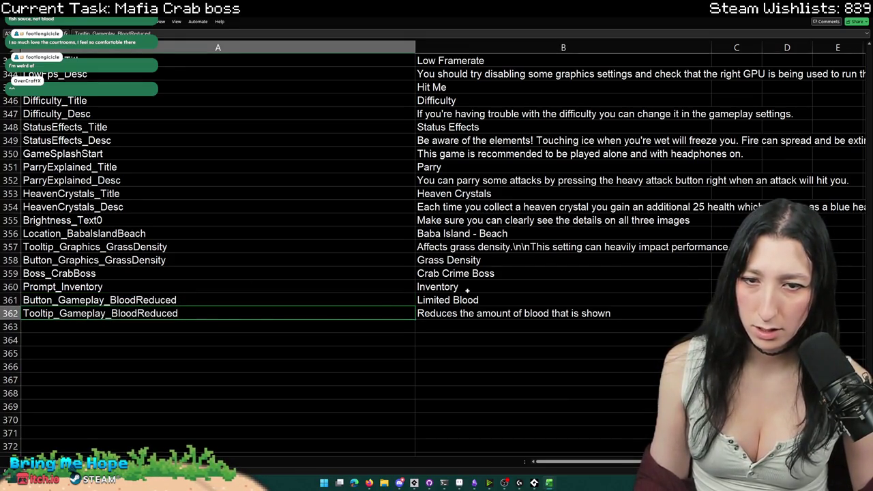
- Change the B361 button label from 'Limited Blood' to 'Reduced Blood'
click(448, 300)
drag(480, 301, 417, 300)
text(Redcu)
key(BackSpace)
key(BackSpace)
text(uced Blood)
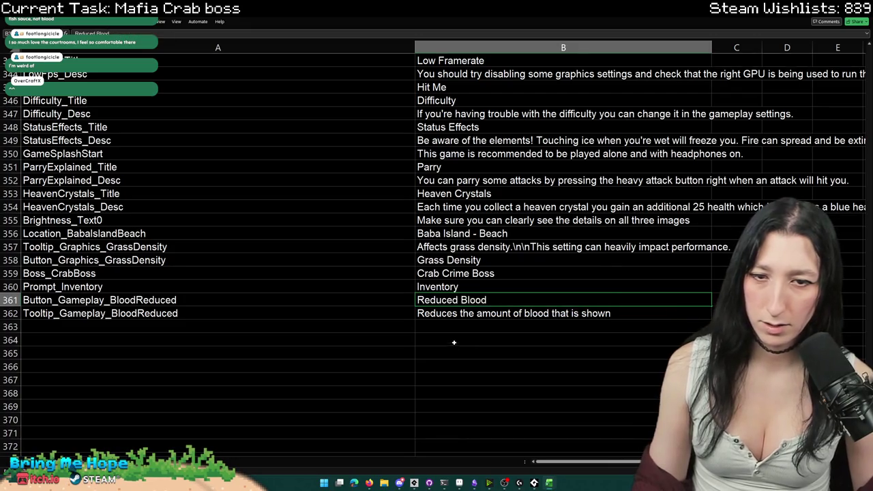
click(398, 329)
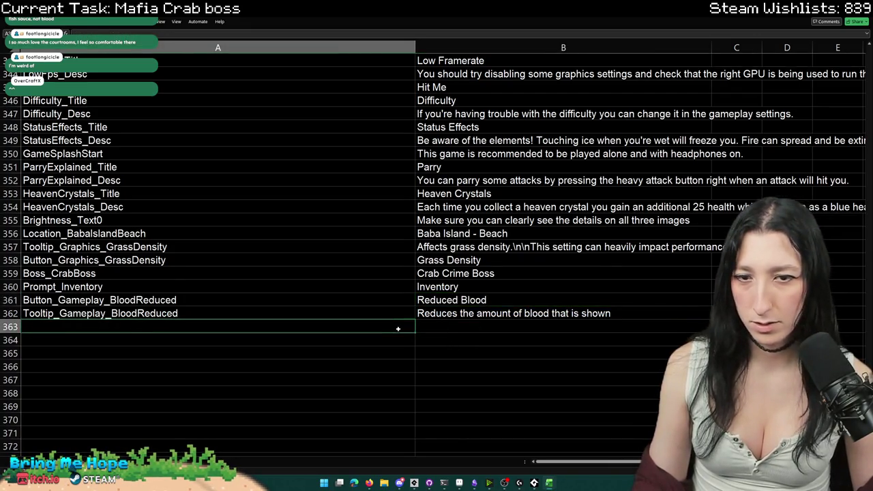
key(alt+Tab)
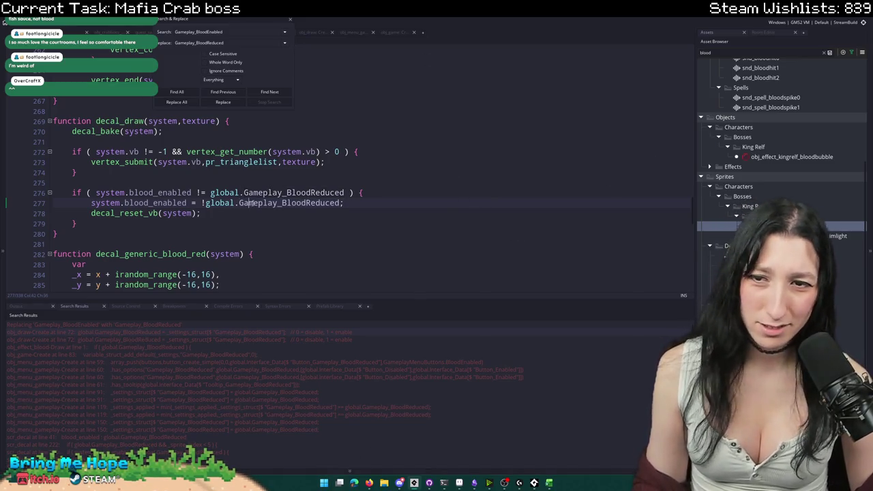
- Make obj_effect_blood's Draw event condition read if ( !global.Gameplay_BloodReduced )
click(290, 19)
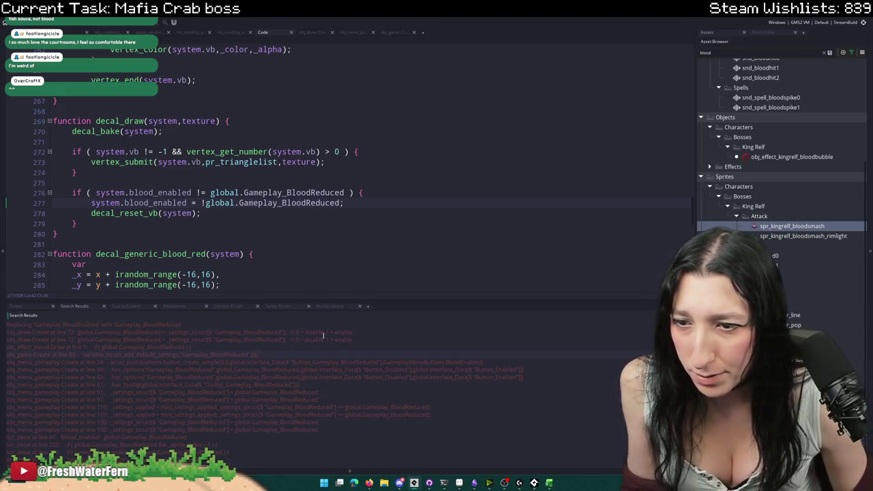
double_click(281, 347)
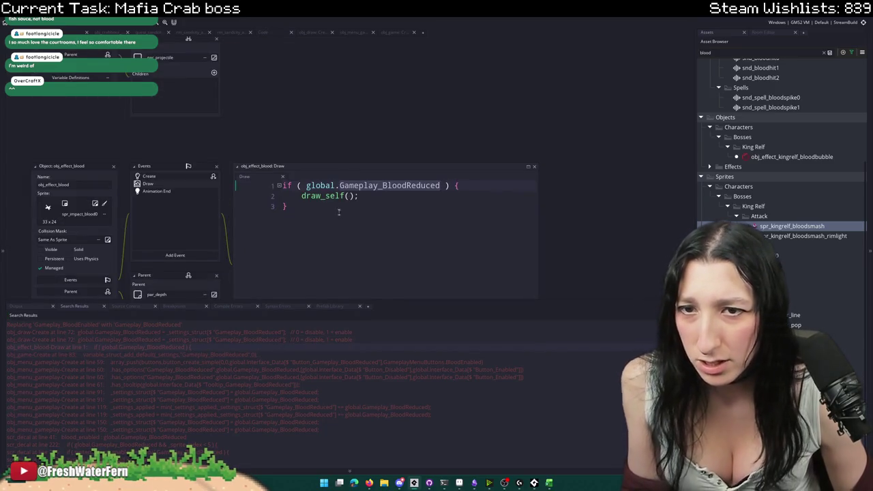
text(!)
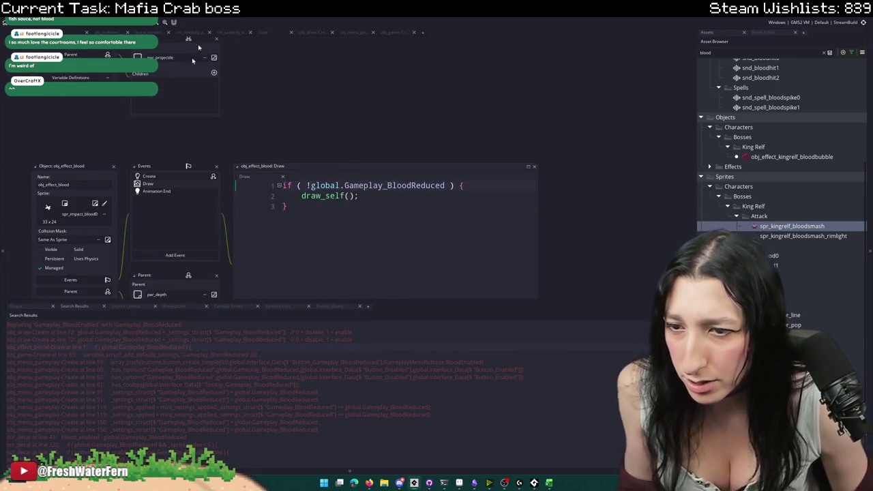
scroll(207, 421, down, 2)
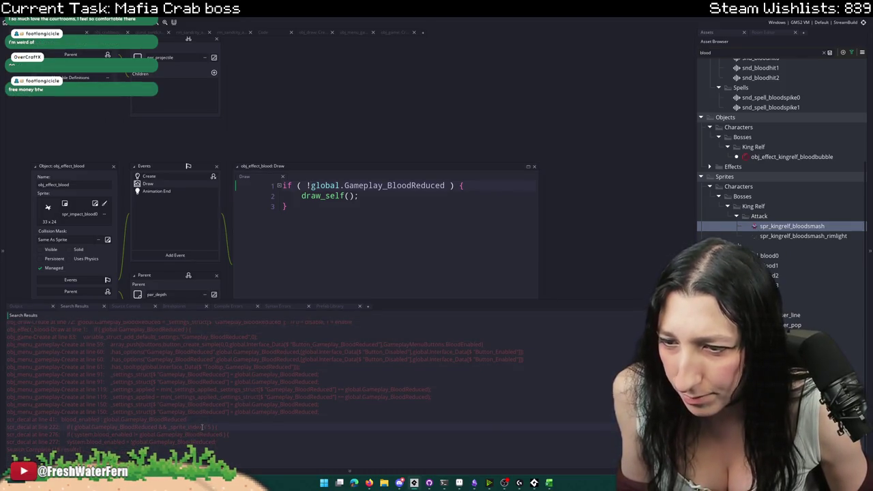
- Rename the blood_enabled field to blood_reduced on line 41 of scr_decal
double_click(202, 419)
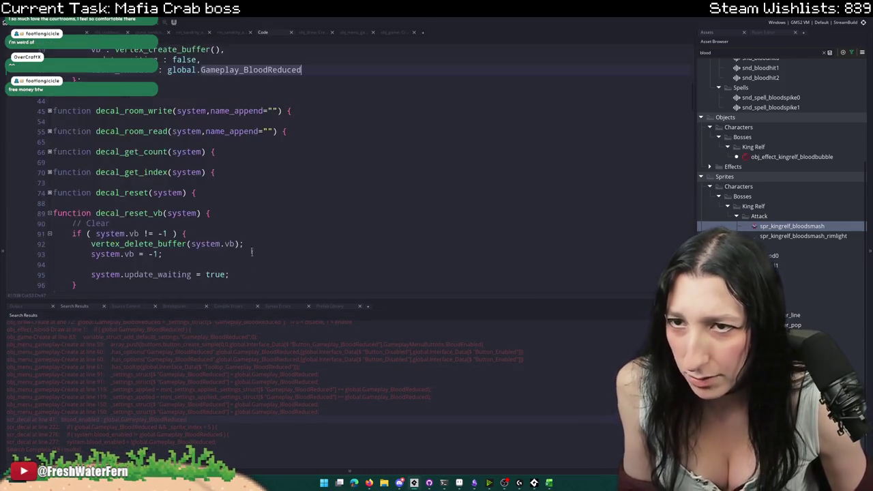
double_click(129, 124)
text(re)
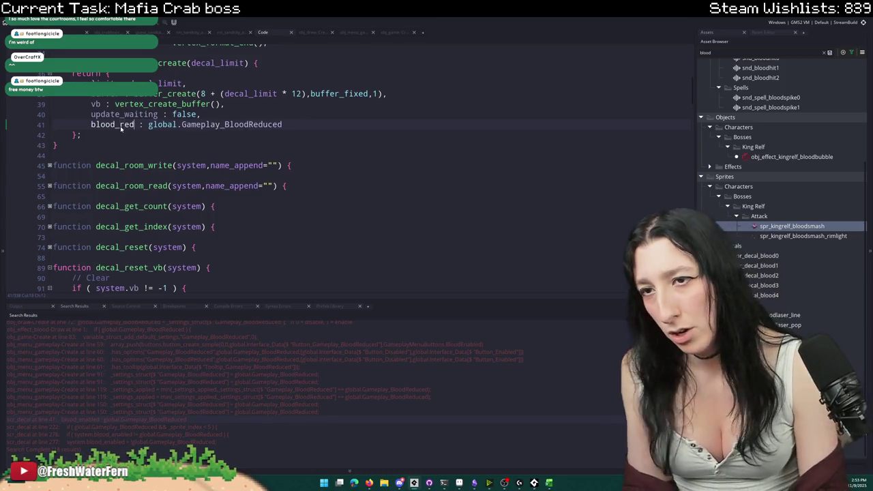
text(uced)
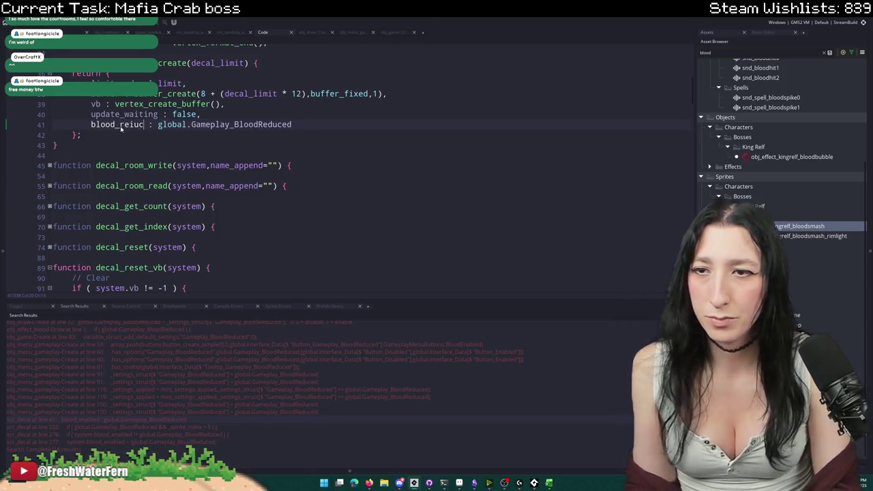
click(127, 125)
text(d)
- Change blood_enabled to blood_reduced on lines 276 and 277, removing the ! on line 277
key(ctrl+End)
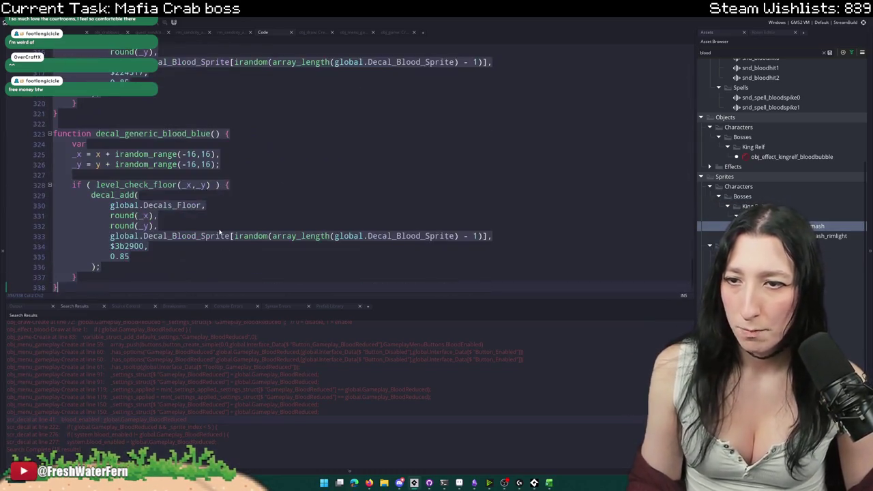
scroll(220, 234, up, 10)
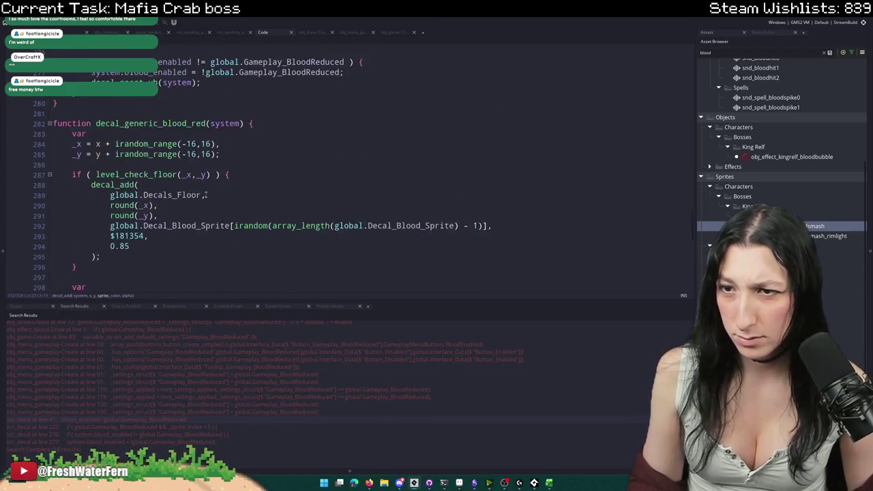
scroll(207, 195, up, 8)
scroll(225, 216, down, 3)
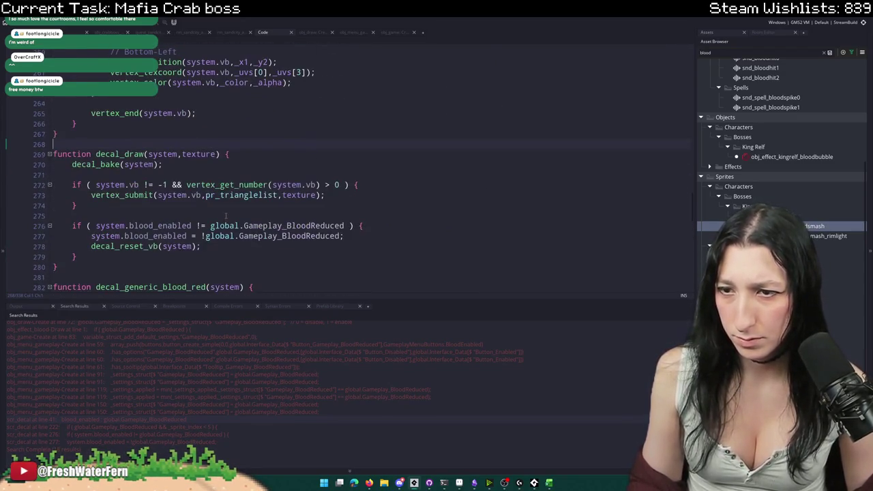
double_click(145, 225)
key(ctrl+v)
double_click(159, 236)
key(ctrl+v)
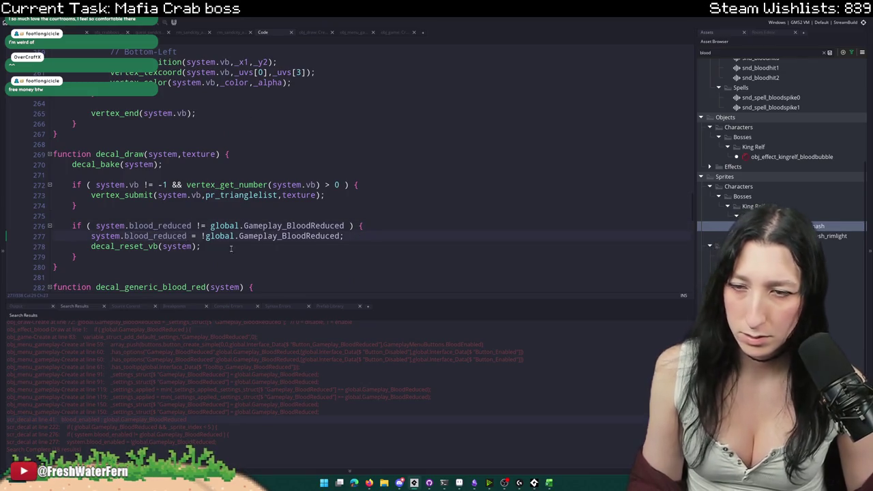
click(206, 236)
key(BackSpace)
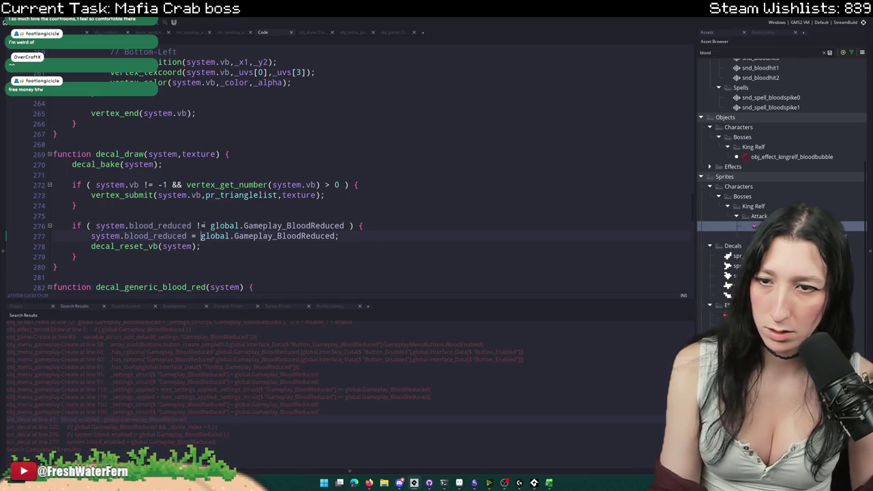
- Leave line 222's setting check unnegated and launch a test build with F5
scroll(202, 205, up, 15)
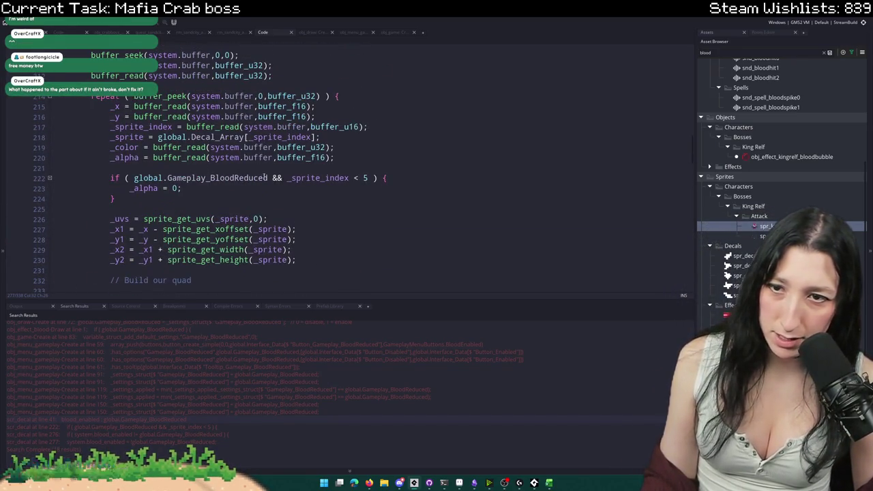
click(134, 178)
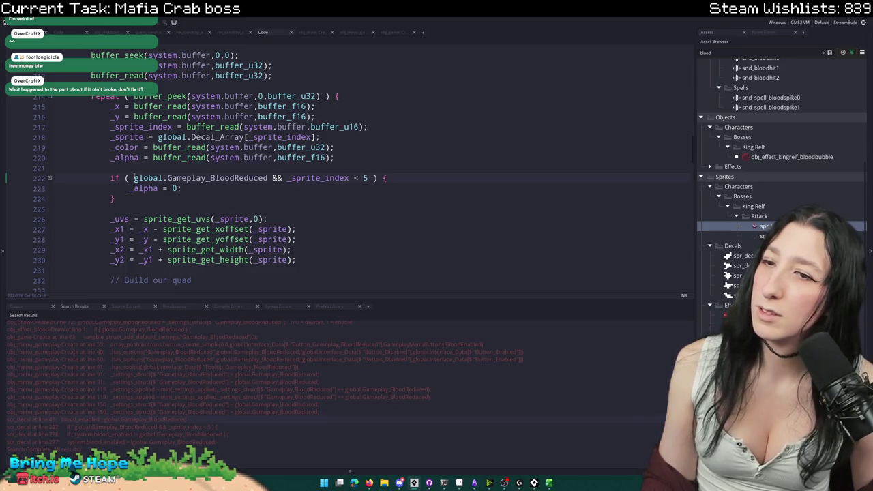
text(!)
key(BackSpace)
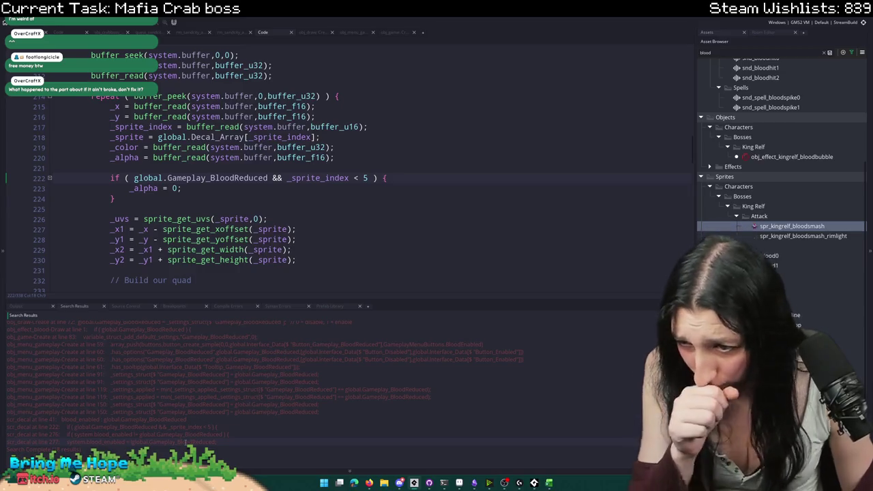
double_click(185, 442)
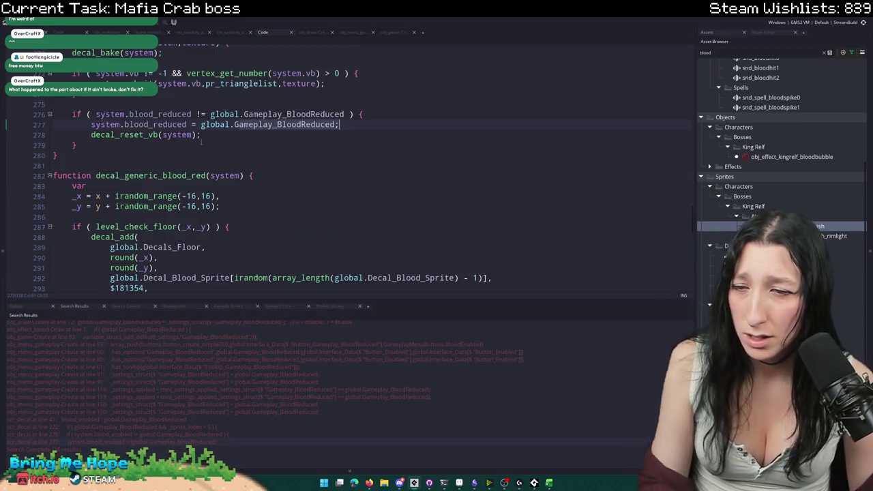
click(247, 219)
key(F5)
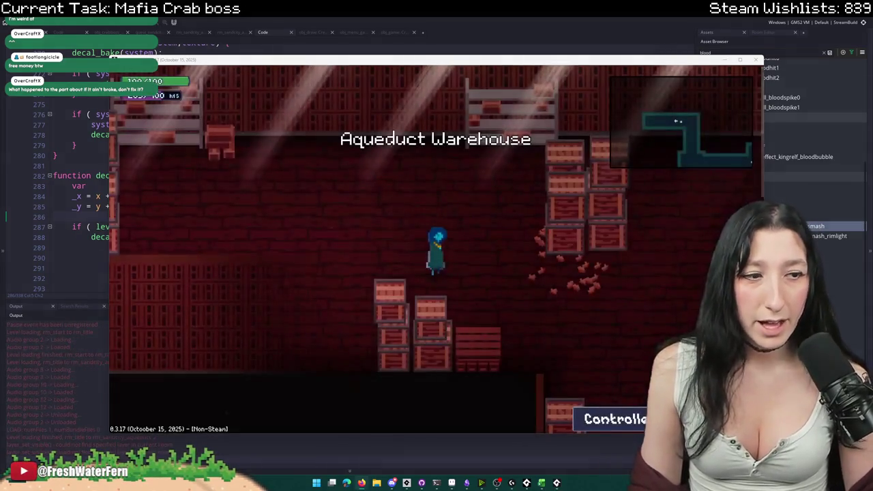
- Maximize the game window and walk south and right through the warehouse rooms
double_click(431, 60)
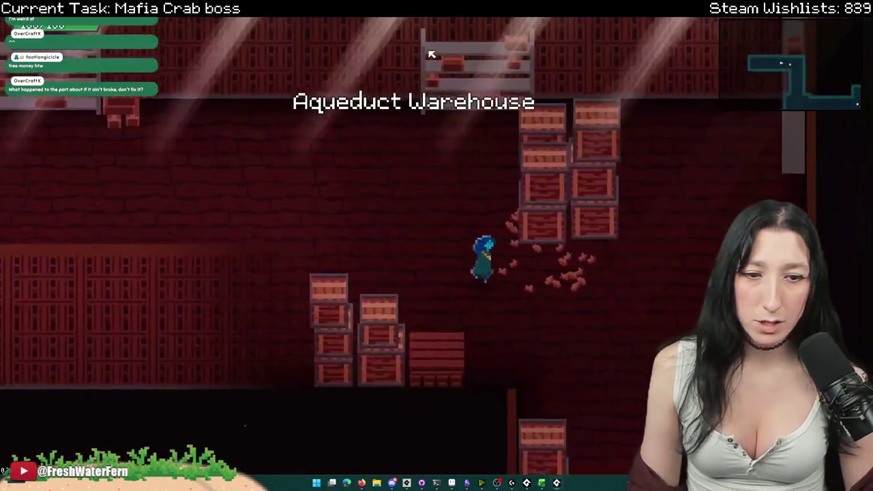
key(Down)
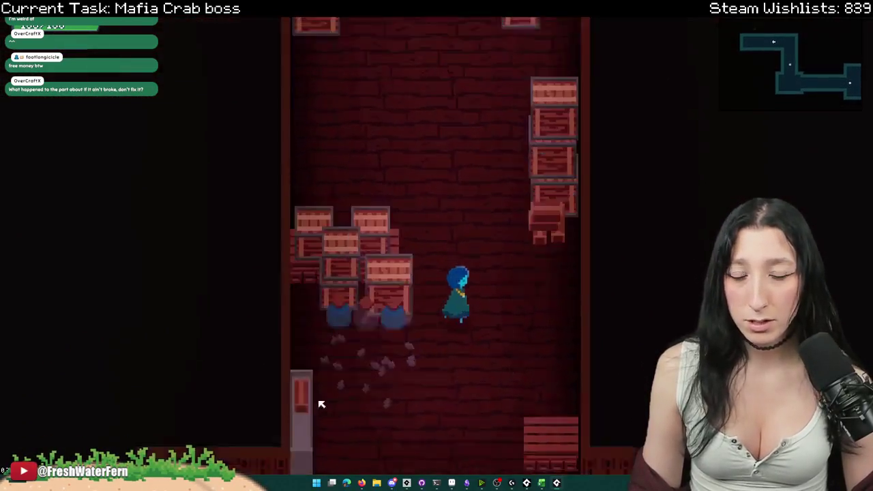
key(Down)
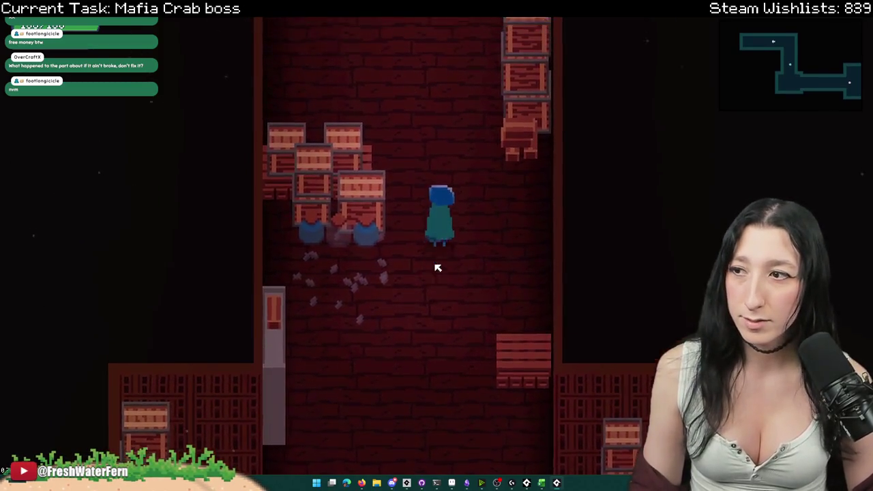
key(Down)
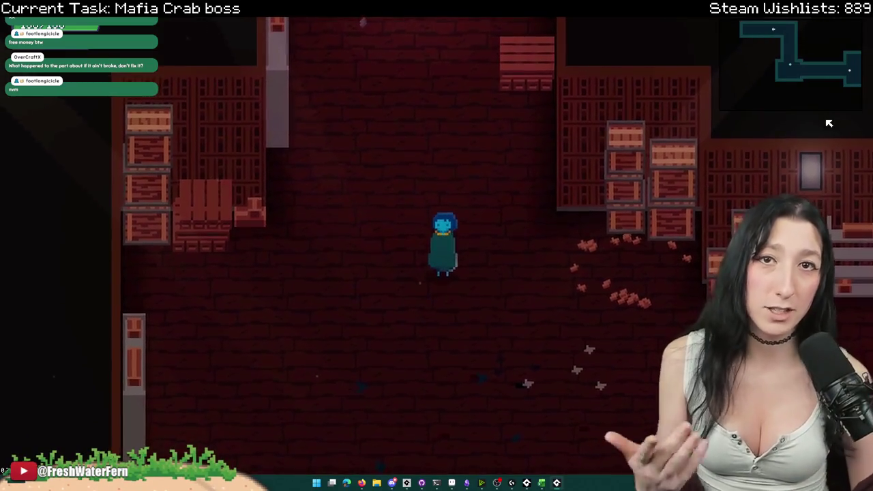
key(Right)
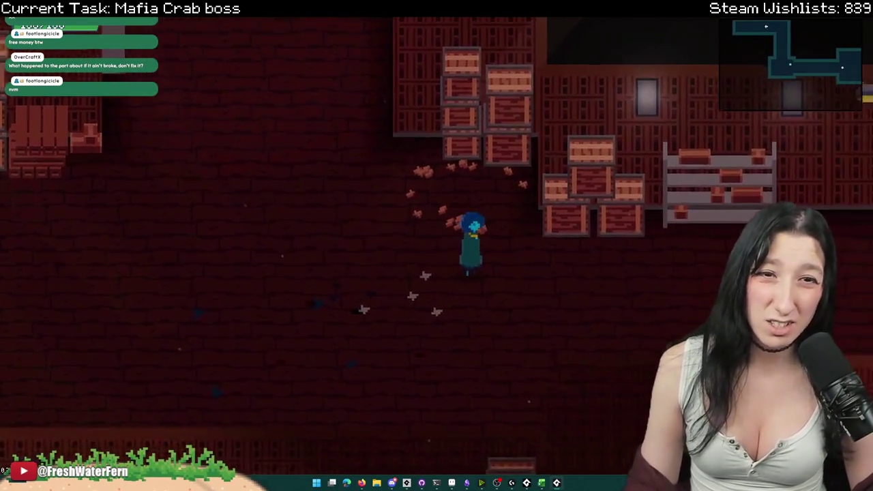
key(Right)
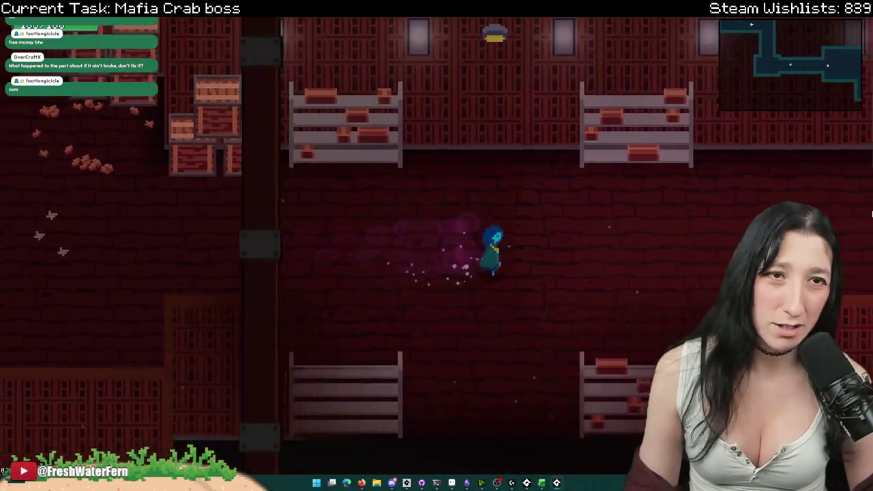
key(Right)
key(Left)
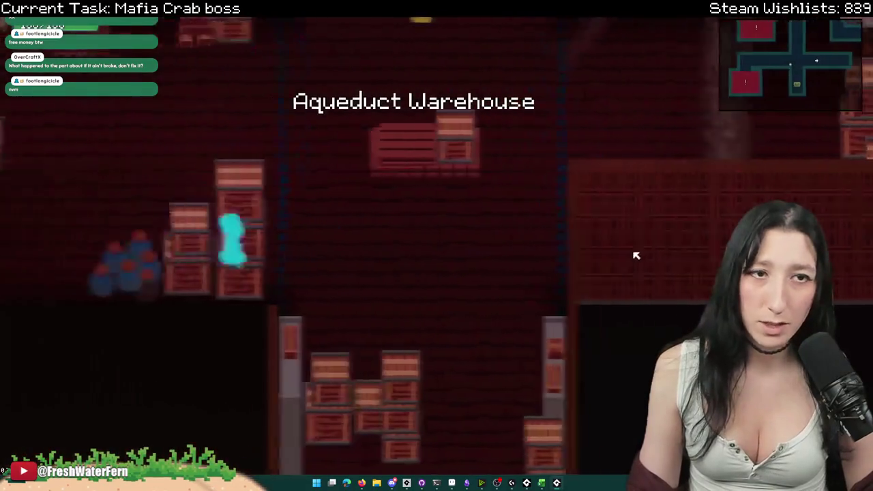
- Move through the next warehouse room into the crate room and attack the enemies
key(Down)
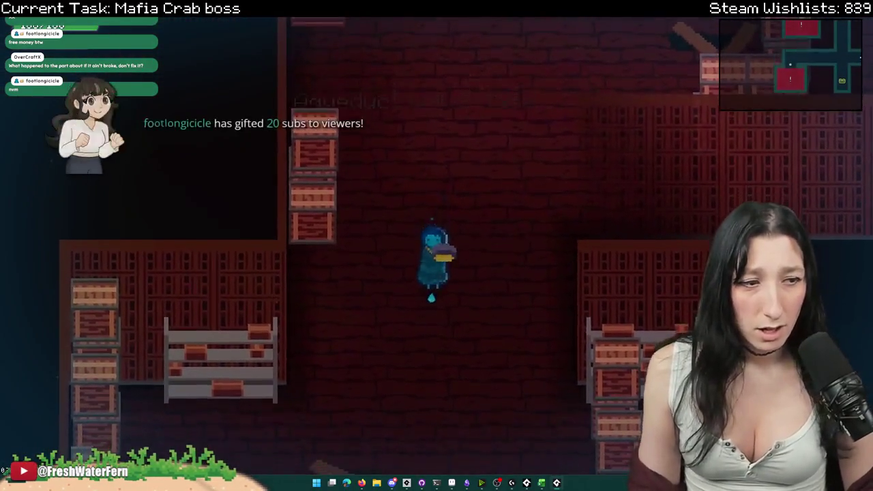
key(Up)
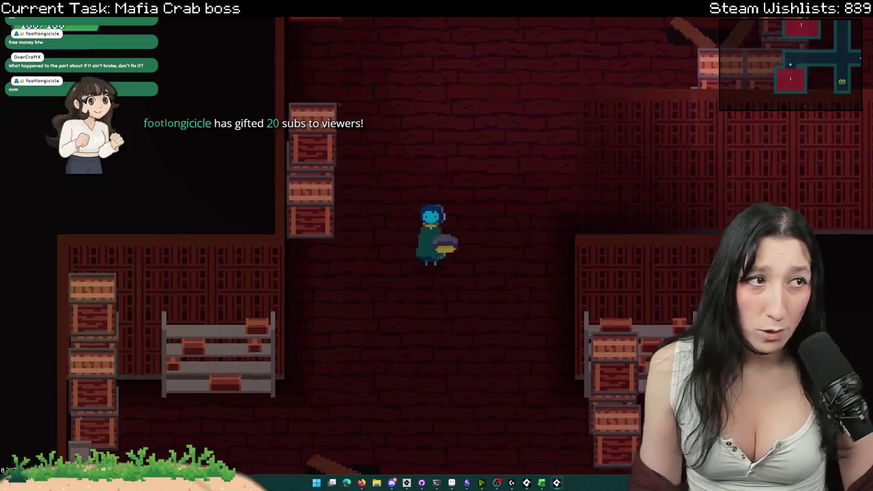
key(Up)
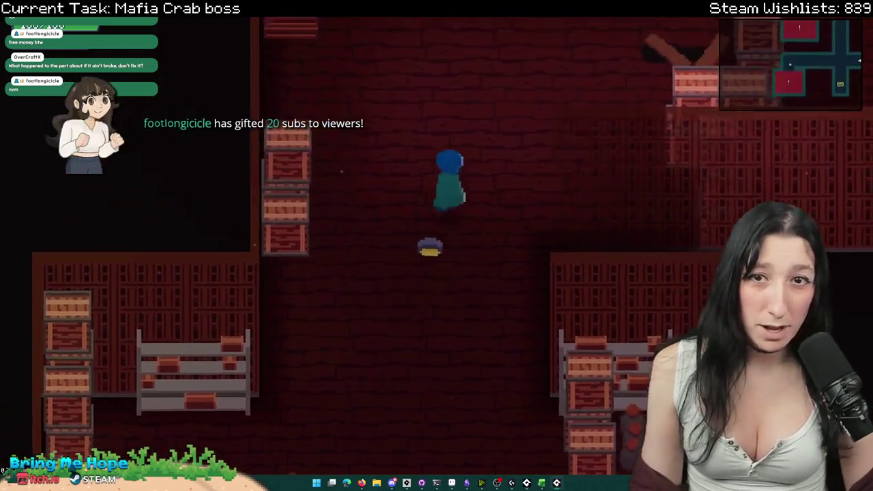
key(Up)
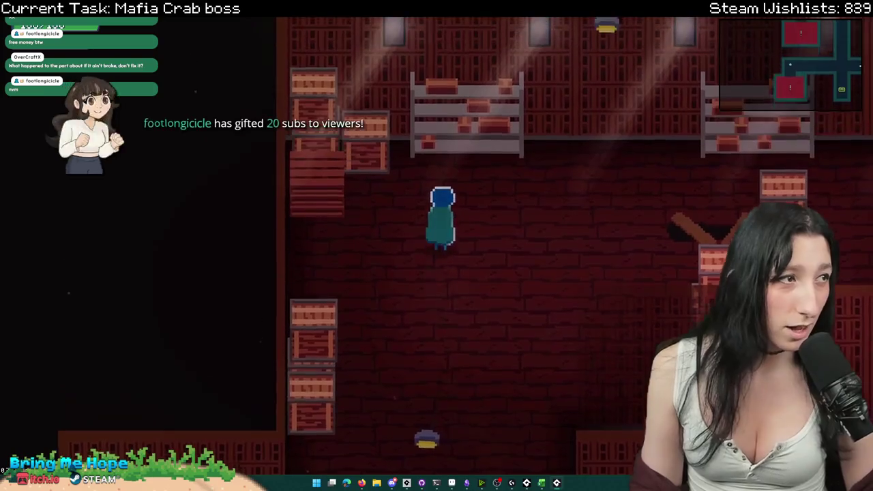
key(Down)
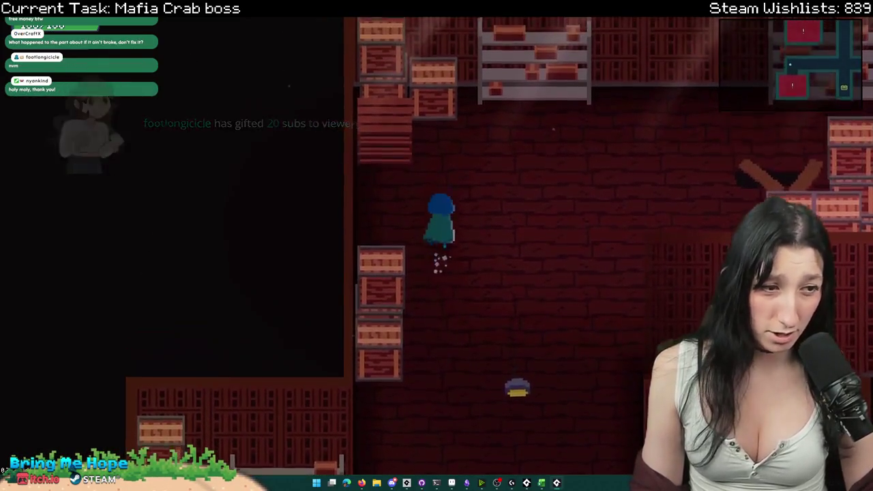
key(Up)
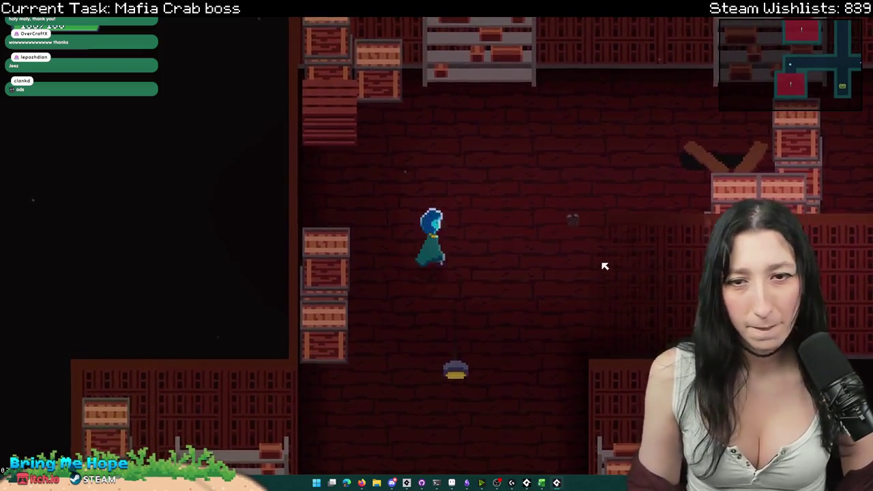
key(s)
key(s)
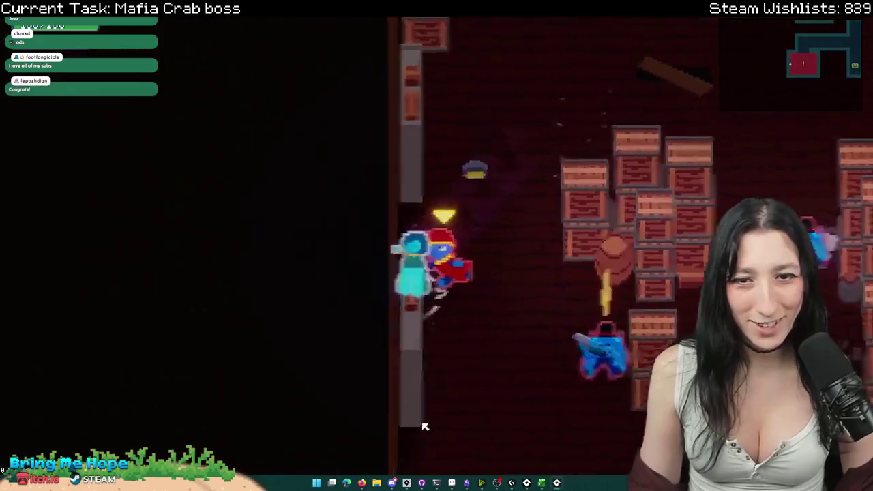
click(501, 462)
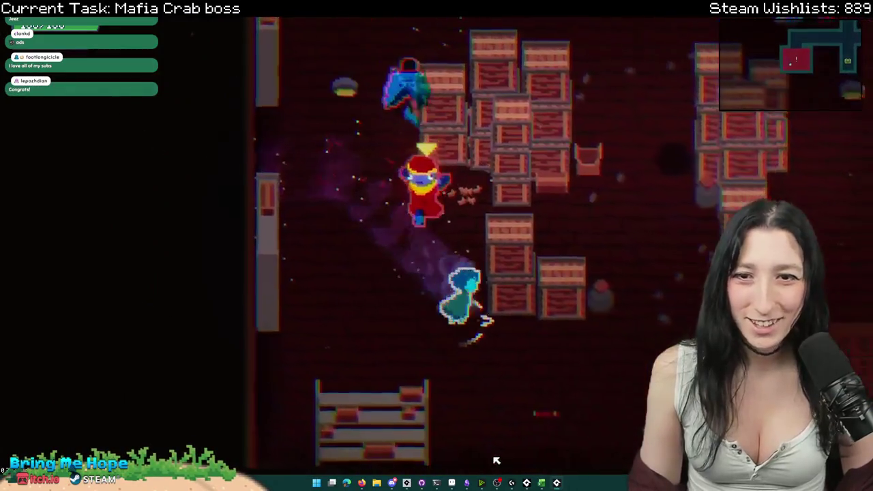
- Finish attacking, then enable Reduced Blood in the Gameplay options and apply it
click(494, 462)
key(Escape)
key(Down)
key(Return)
key(Return)
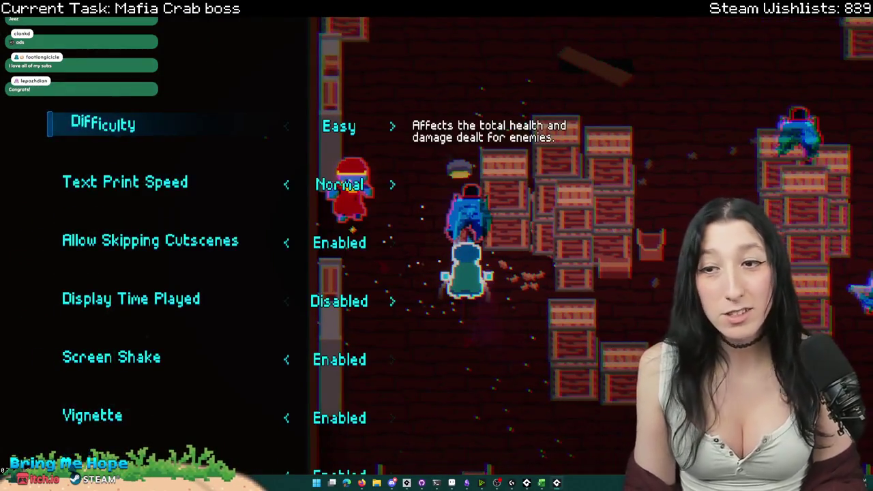
key(Down)
key(Down)
key(Up)
key(Up)
key(Up)
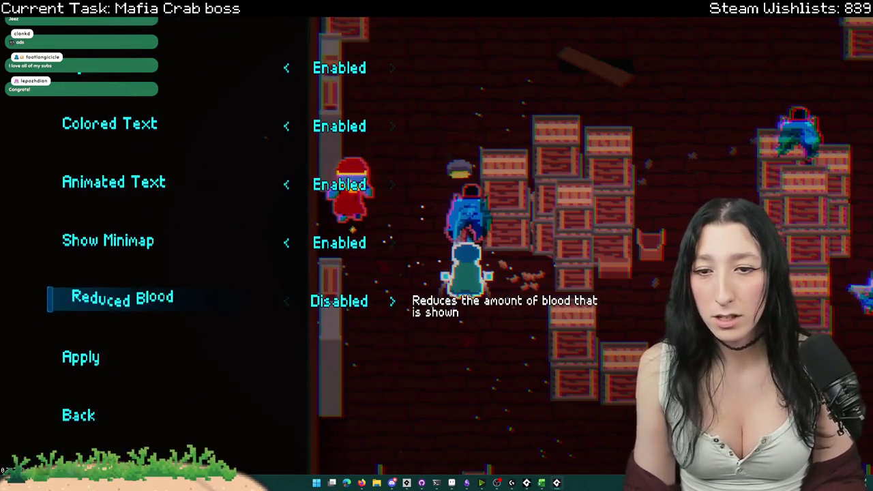
key(Right)
key(Down)
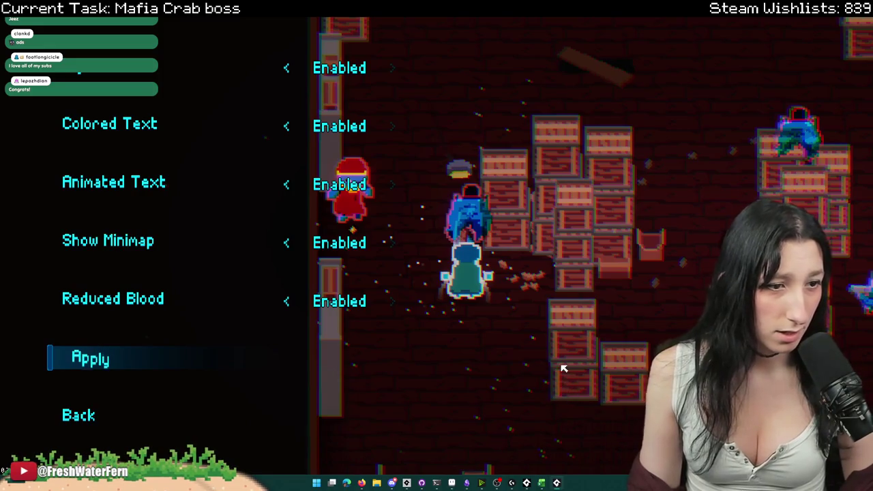
key(Return)
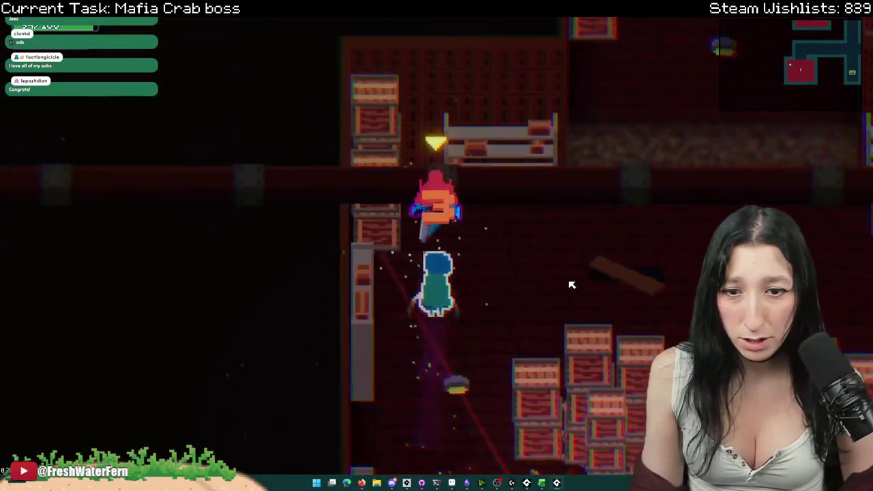
- Reopen the Gameplay options, review the Reduced Blood setting, apply and resume
key(Escape)
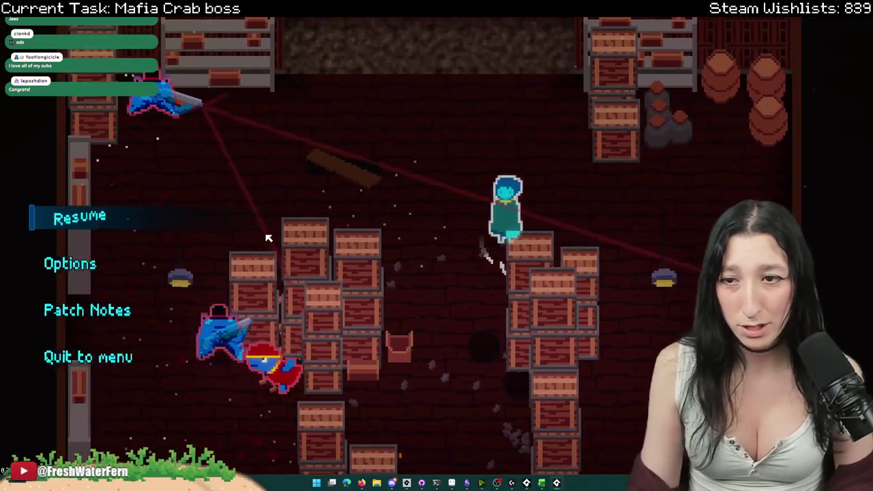
key(Down)
key(Return)
key(Return)
key(Down)
key(Down)
key(Down)
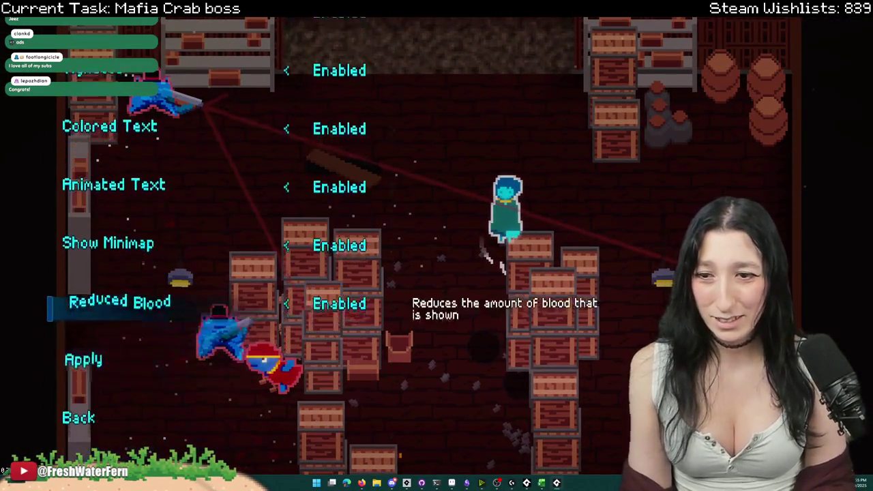
key(Up)
key(Down)
key(Up)
key(Down)
key(Up)
key(Down)
key(Return)
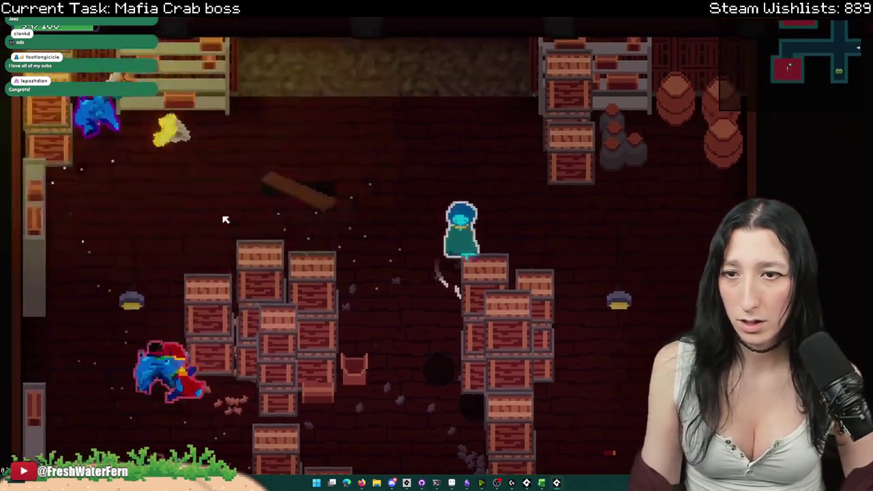
- Pause the game and switch back to the GameMaker code editor with Alt+Tab
key(Escape)
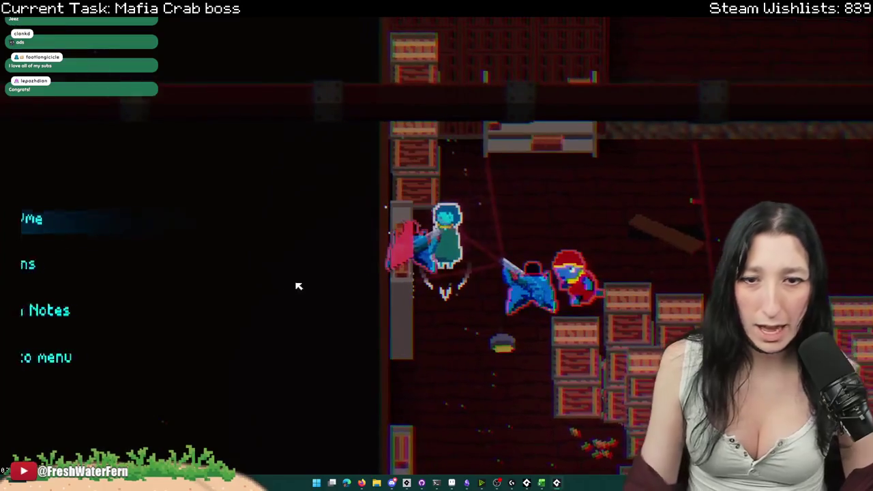
key(alt+Tab)
key(Tab)
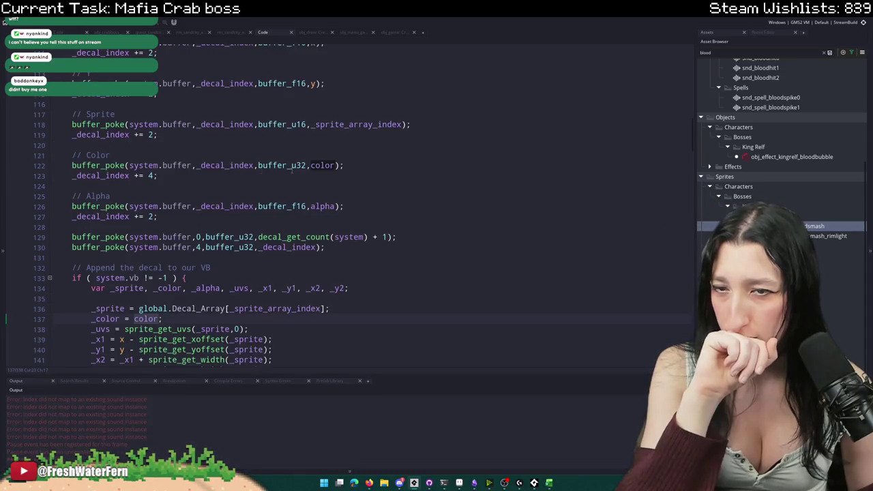
- Scroll through the decal script and select the 0.85 alpha after the red blood colour
scroll(269, 173, up, 1)
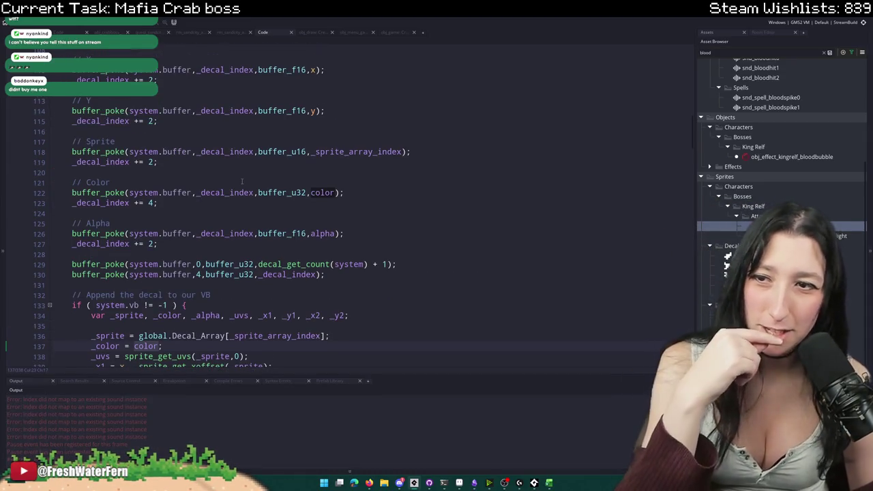
scroll(241, 180, up, 5)
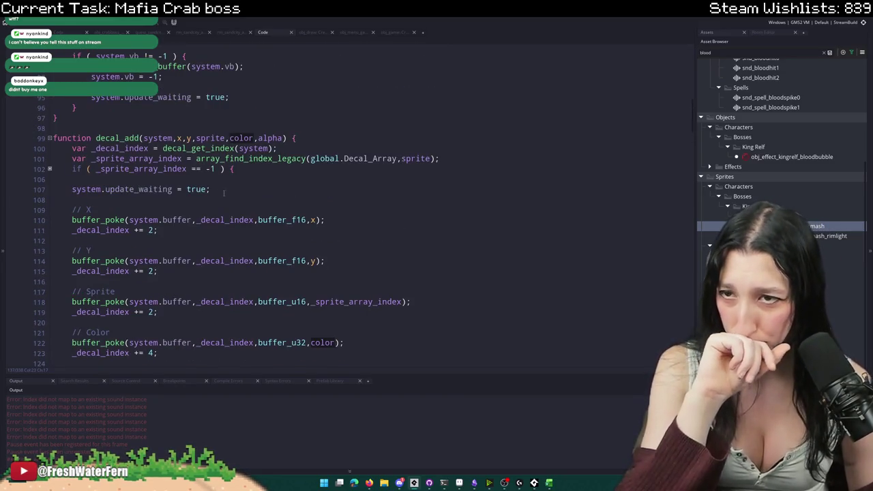
scroll(139, 148, down, 20)
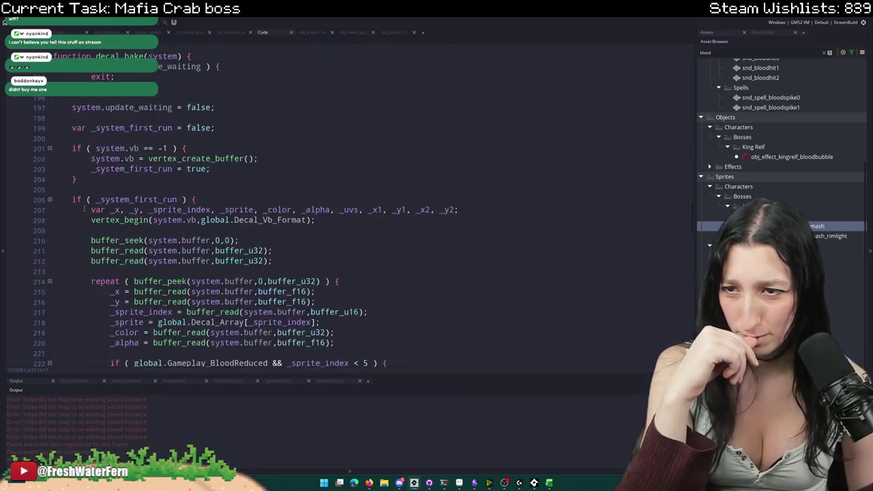
scroll(84, 210, down, 12)
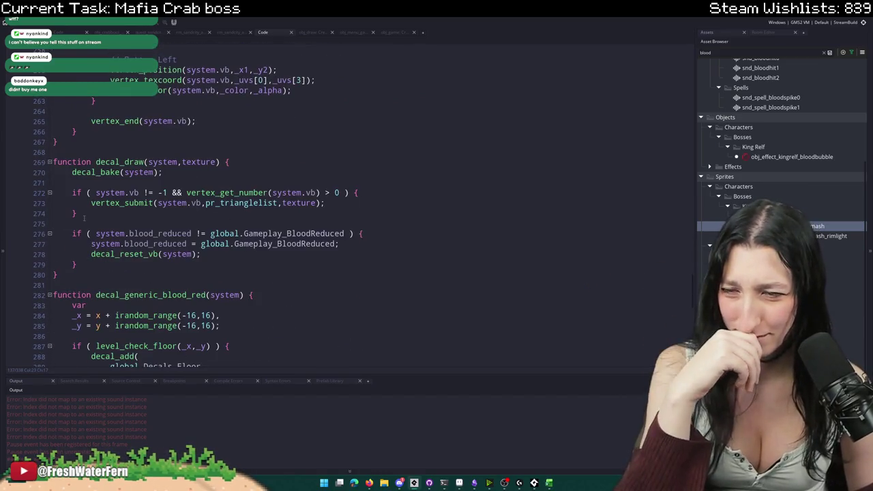
scroll(85, 218, down, 1)
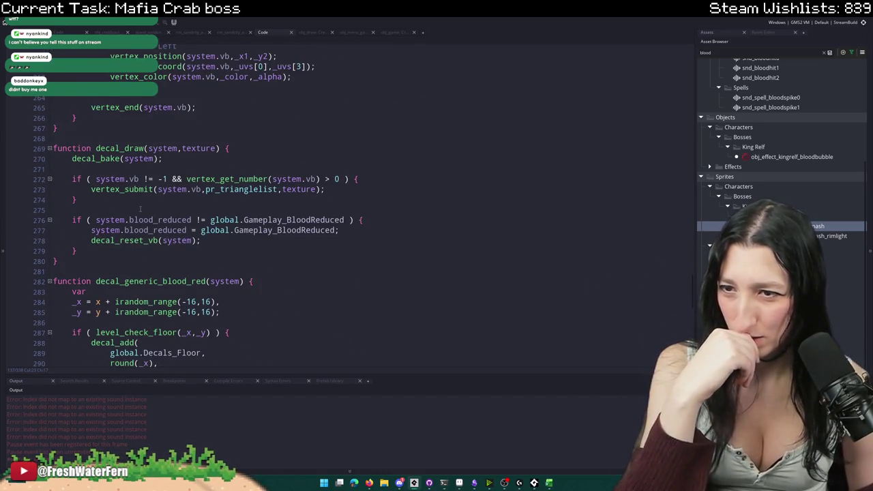
scroll(138, 210, down, 1)
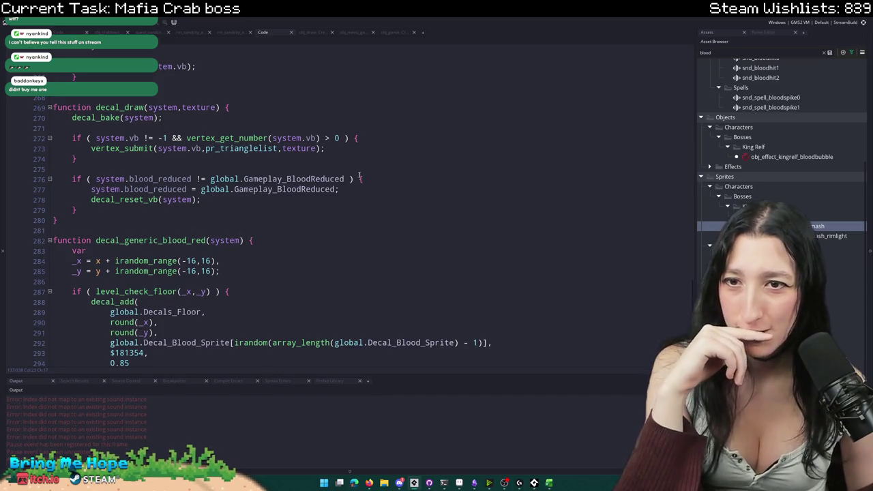
scroll(369, 157, down, 4)
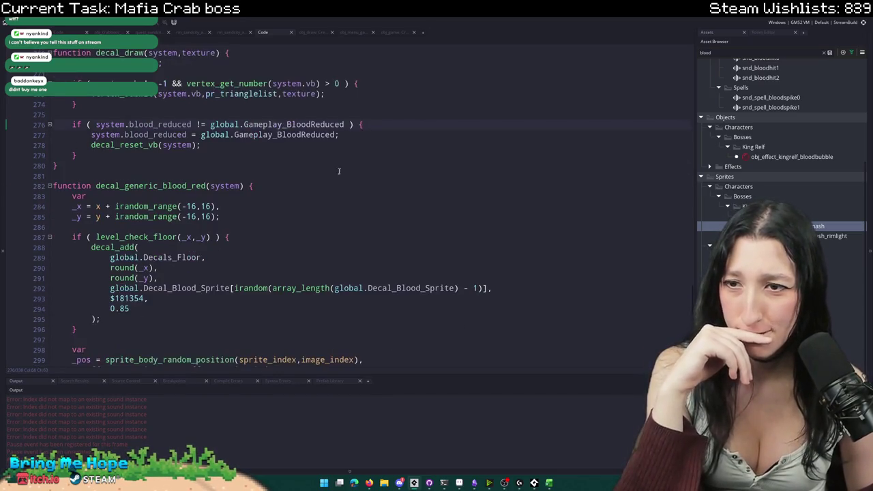
click(149, 230)
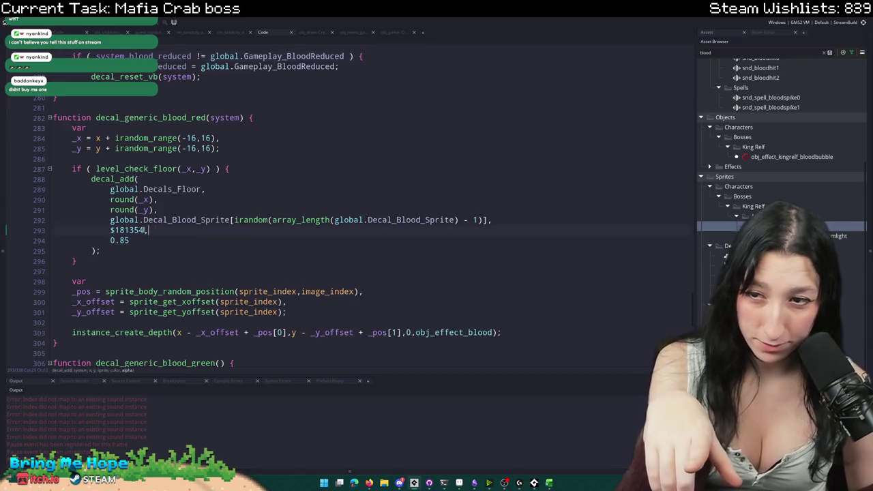
drag(129, 241, 109, 245)
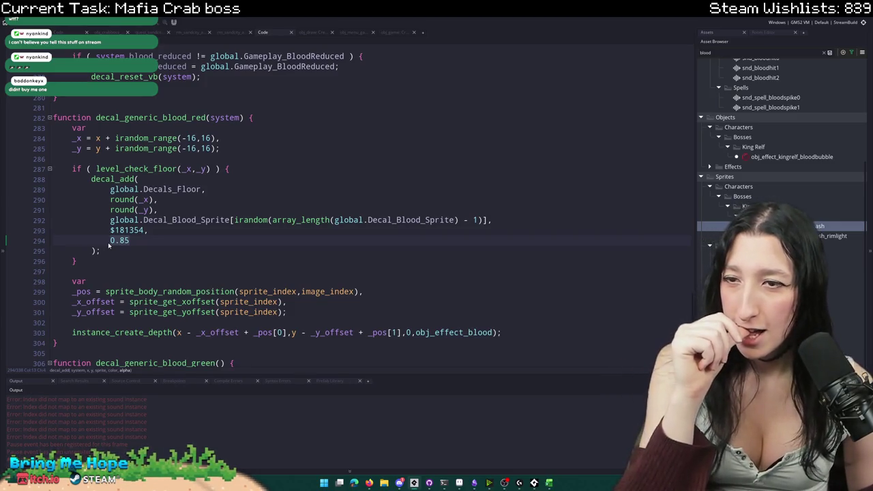
- Jump to the decal_add definition and search the script for 'blood'
scroll(108, 246, up, 1)
middle_click(126, 193)
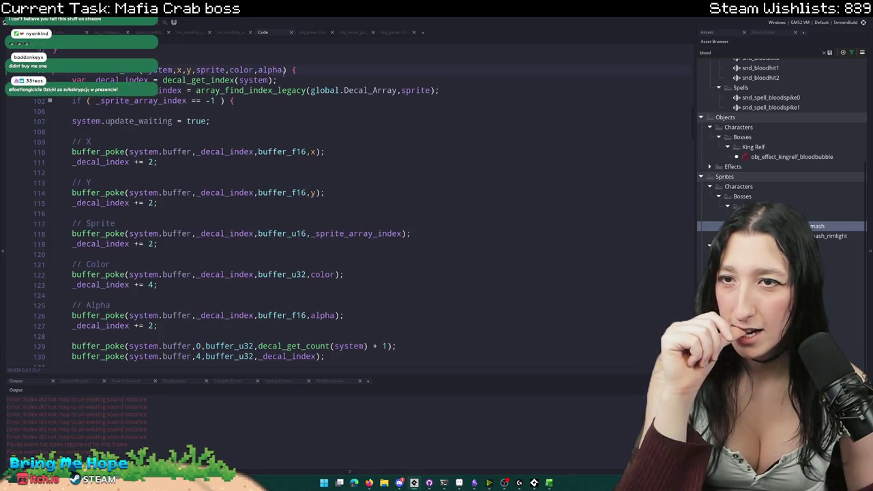
scroll(241, 176, down, 5)
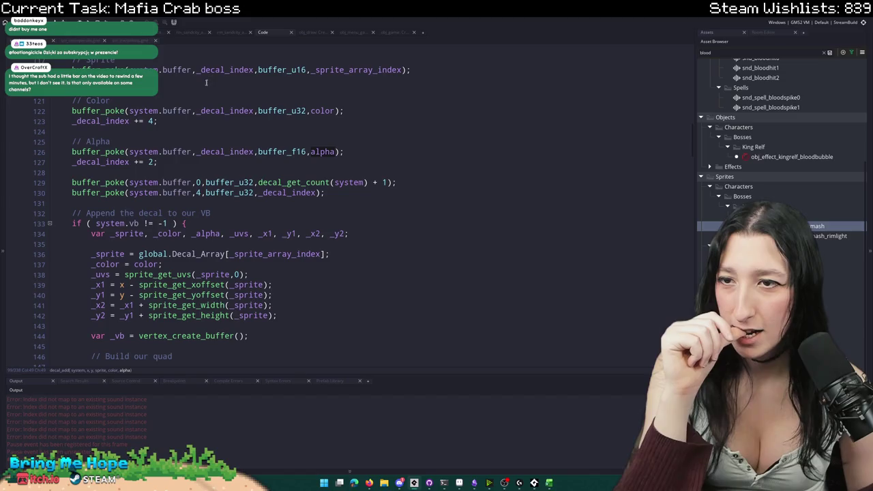
scroll(141, 156, down, 2)
scroll(142, 155, down, 4)
key(ctrl+f)
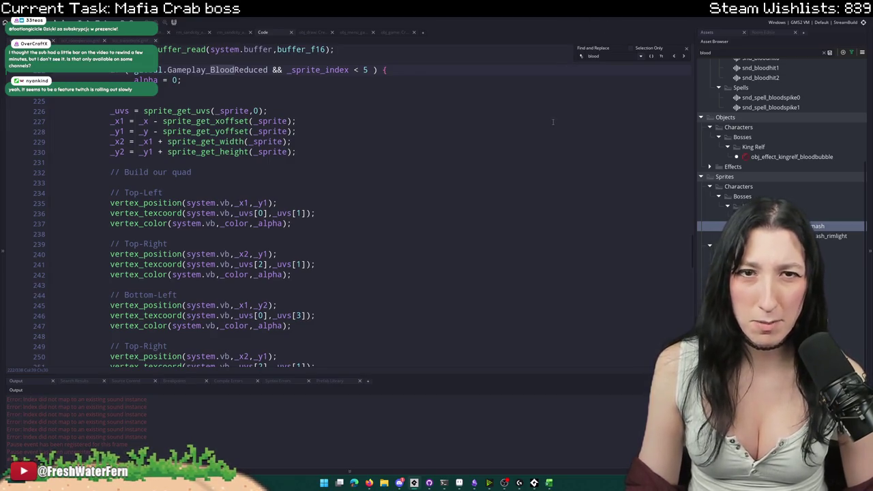
scroll(273, 137, up, 1)
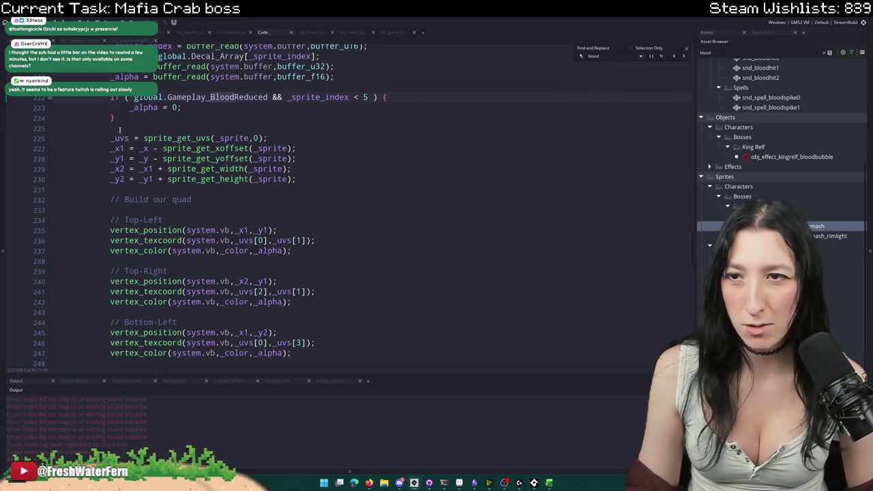
drag(114, 118, 114, 98)
scroll(114, 97, up, 2)
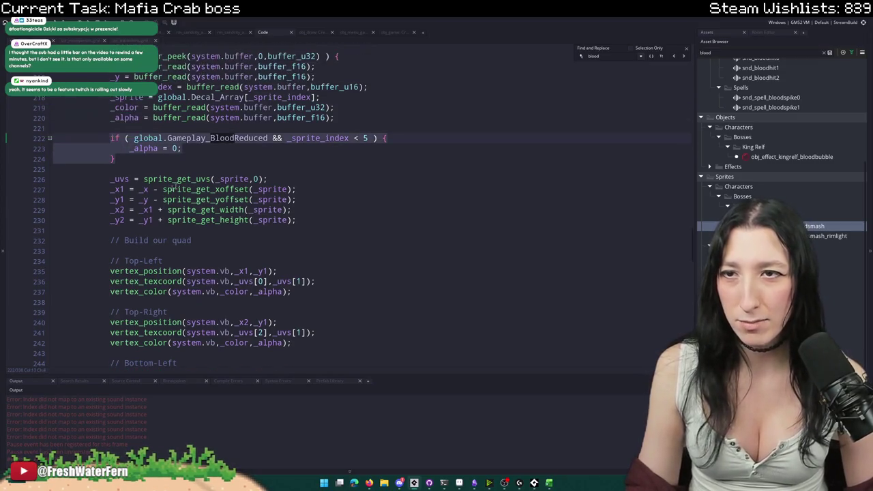
click(135, 138)
text(!)
scroll(307, 218, down, 20)
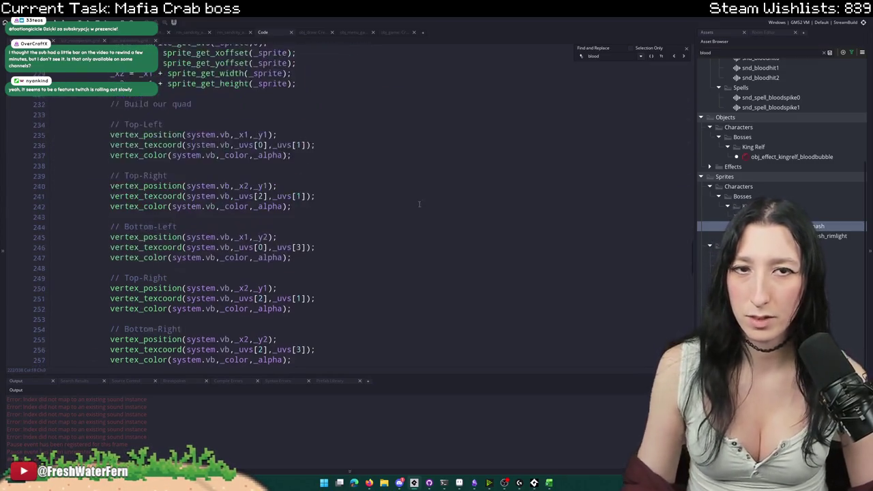
scroll(328, 259, up, 7)
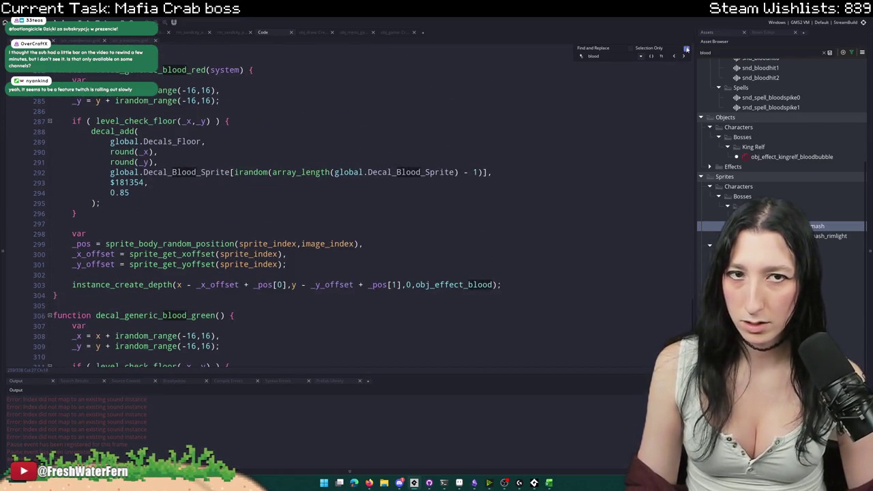
scroll(374, 253, down, 5)
scroll(374, 252, down, 6)
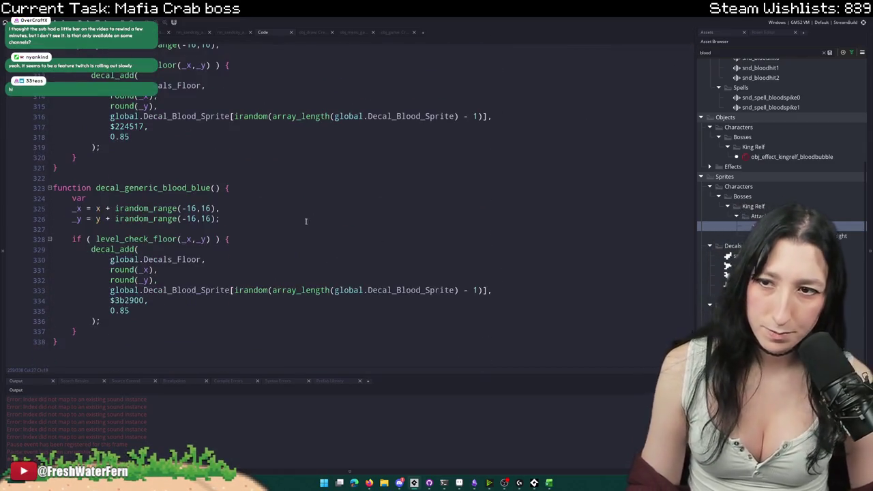
key(F12)
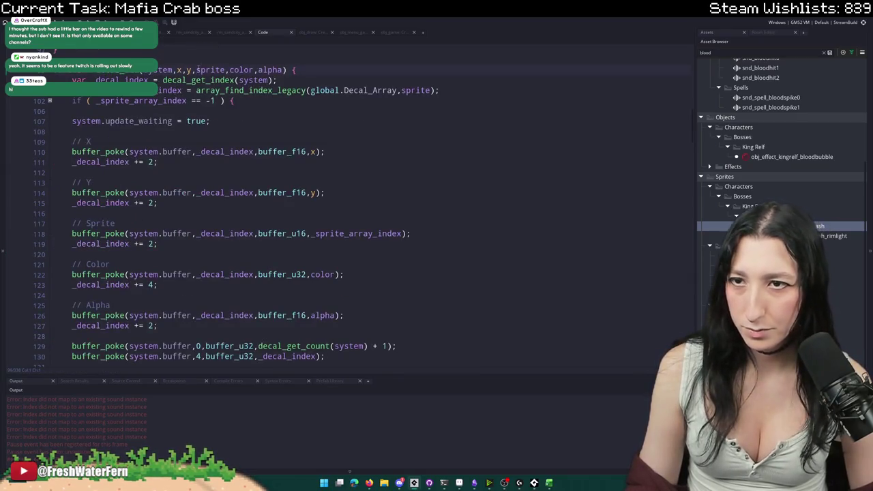
click(228, 70)
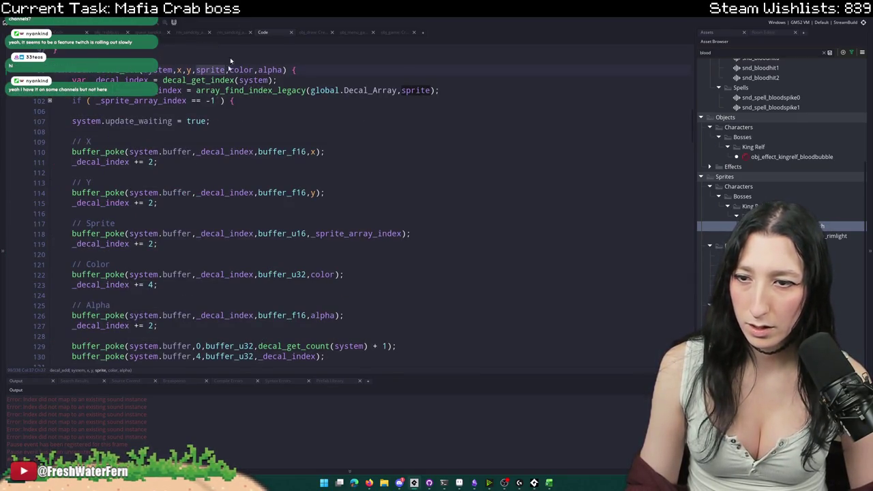
scroll(211, 96, down, 3)
scroll(189, 126, up, 3)
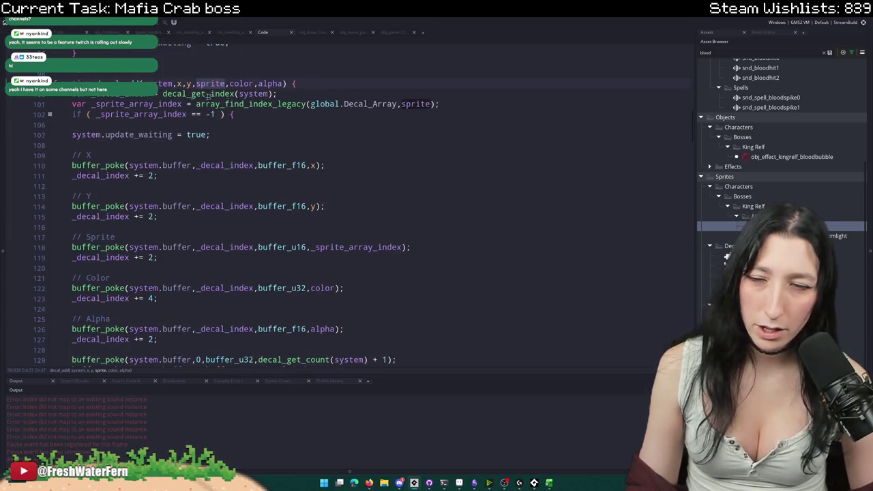
click(182, 104)
scroll(159, 178, down, 1)
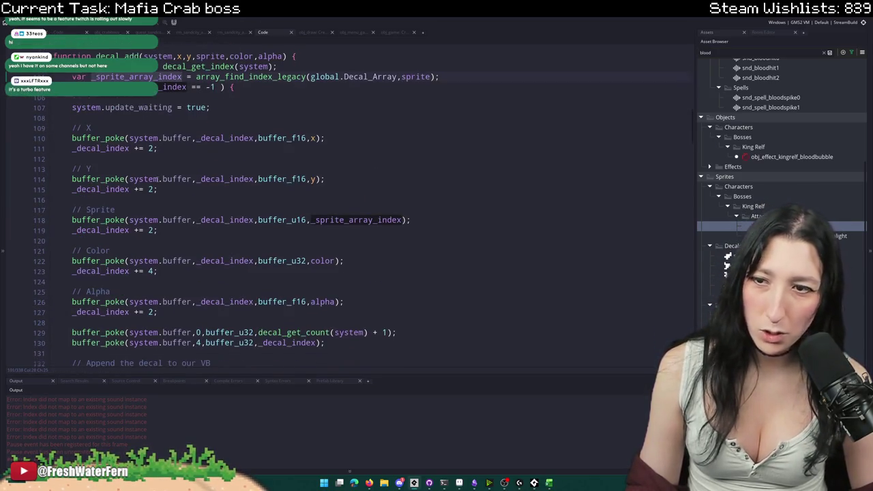
click(434, 221)
scroll(344, 205, down, 2)
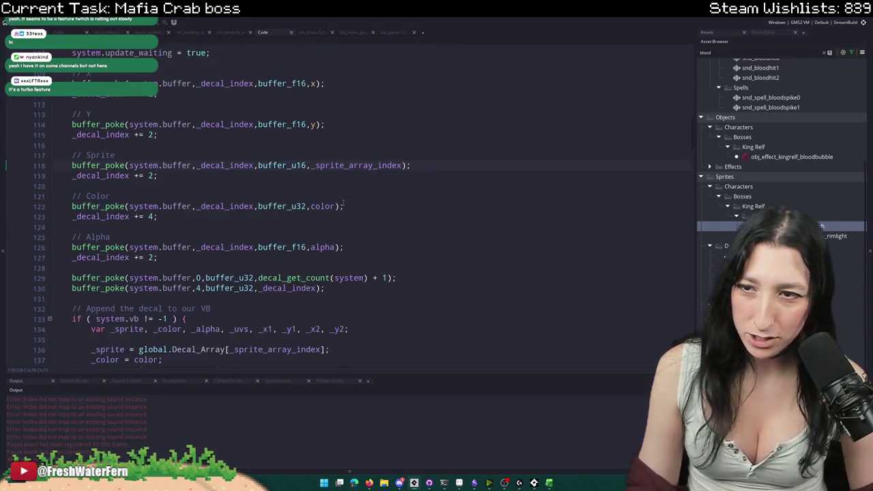
click(160, 232)
click(303, 240)
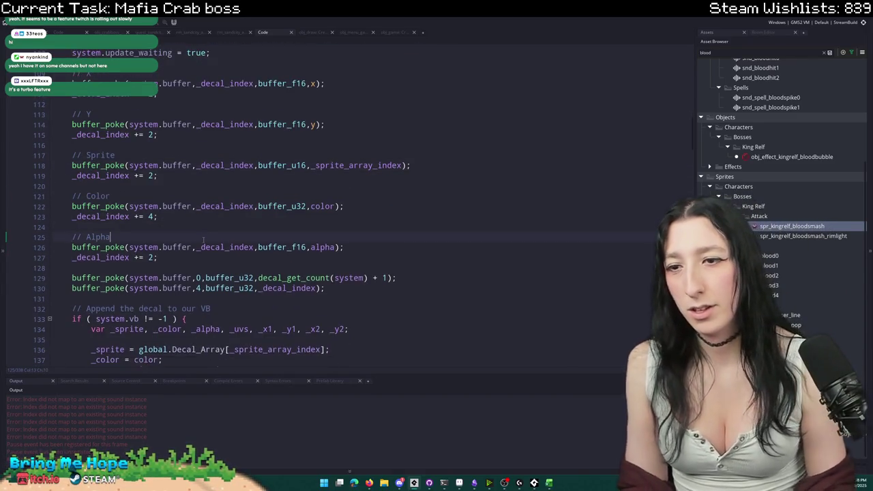
scroll(303, 240, down, 9)
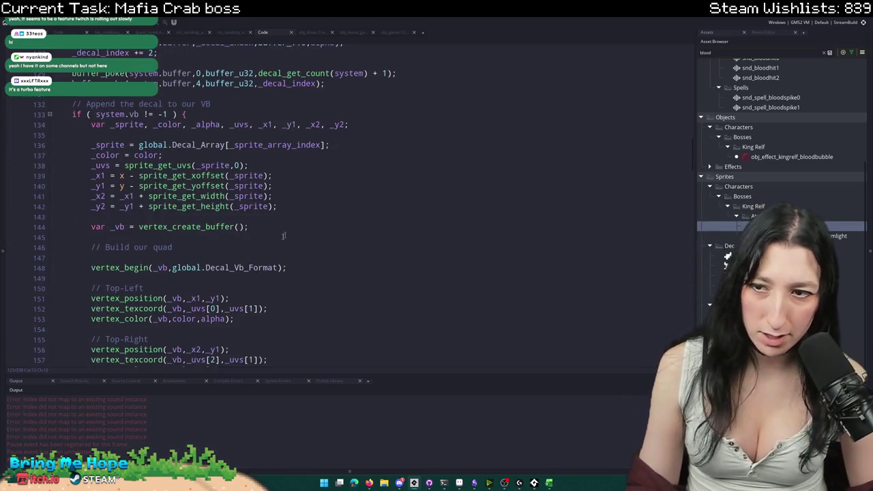
scroll(232, 205, down, 11)
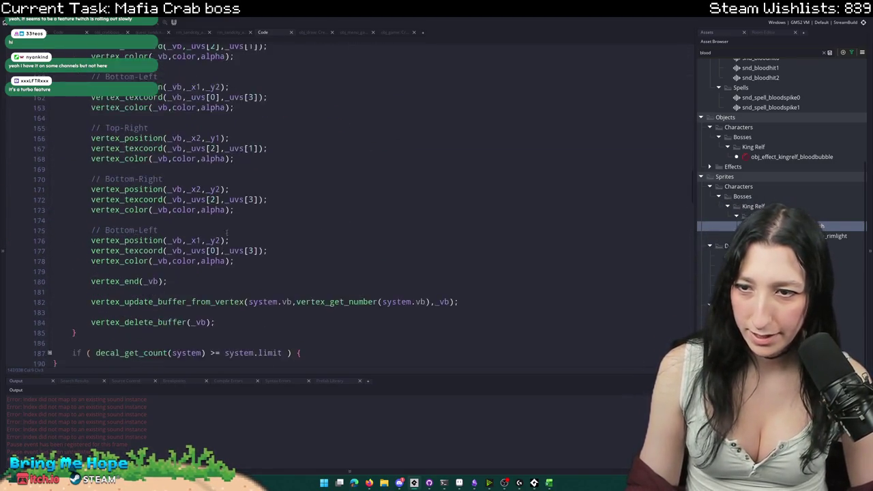
scroll(234, 230, up, 10)
- Above the quad code add '// Censor blood' with if ( _sprite_array_index < 5 ) { _alpha = 0 }
click(352, 154)
key(Return)
key(Return)
text(// Censor blood)
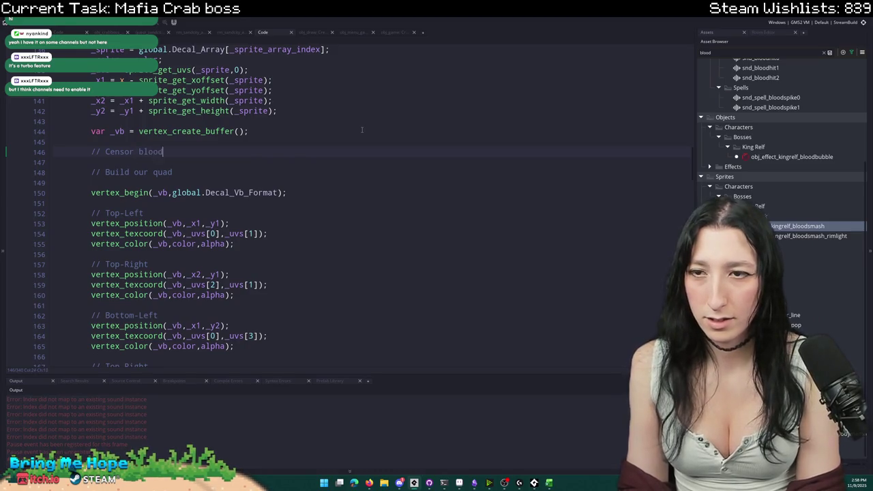
key(Return)
text(if9)
key(BackSpace)
text(( sp)
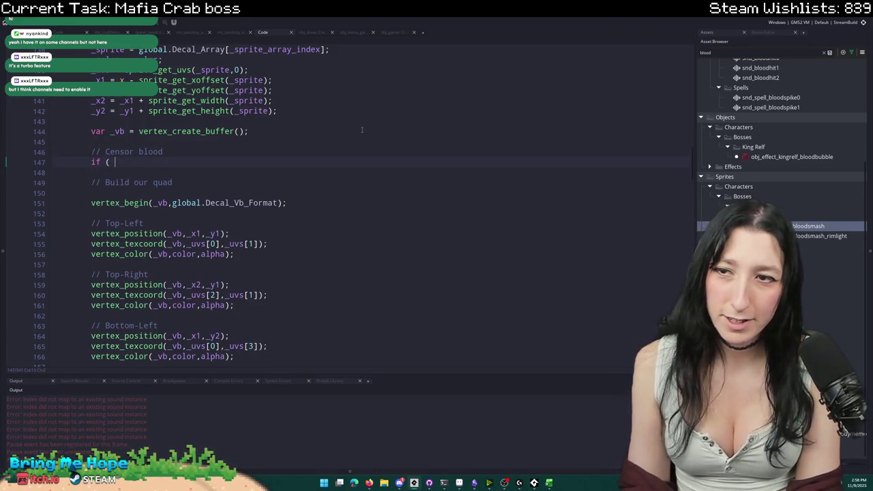
key(BackSpace)
key(BackSpace)
text(array_in)
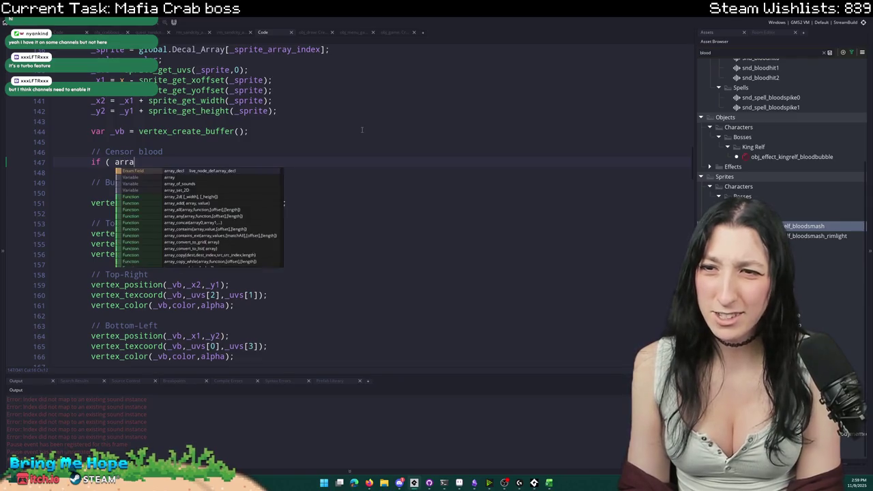
key(BackSpace)
key(BackSpace)
key(BackSpace)
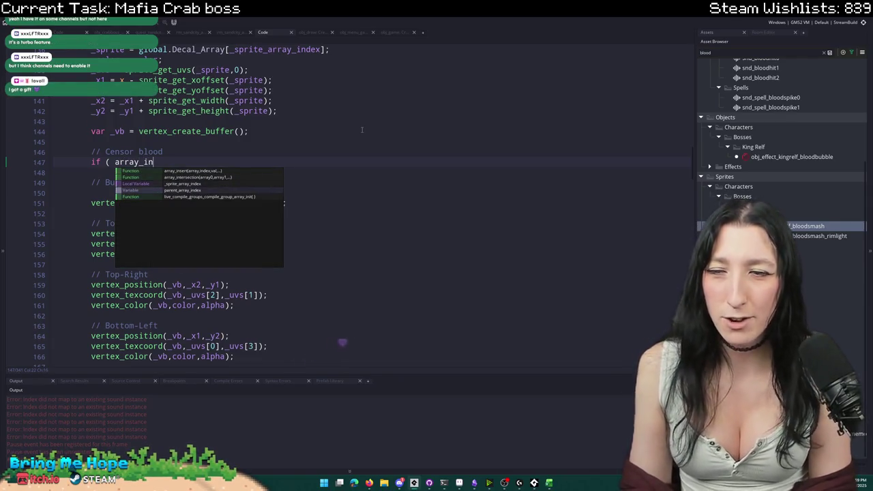
text(_sprite_array_index < 5 ) {)
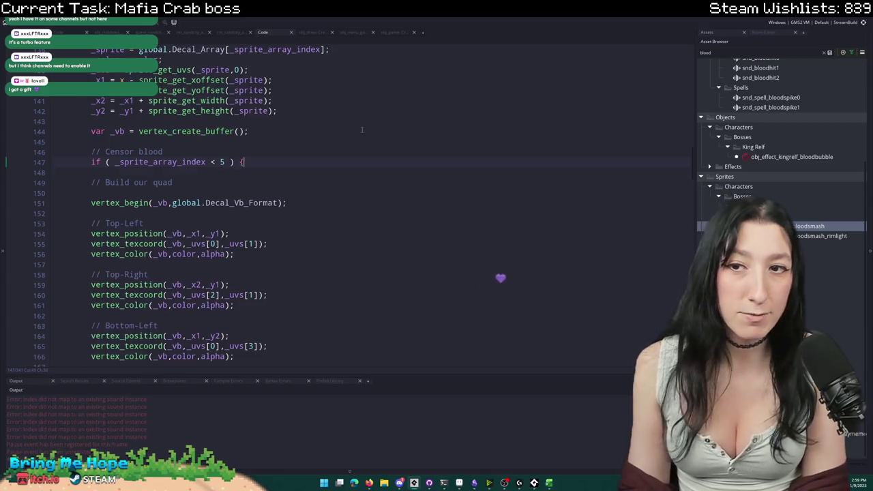
key(Return)
key(Return)
text(_)
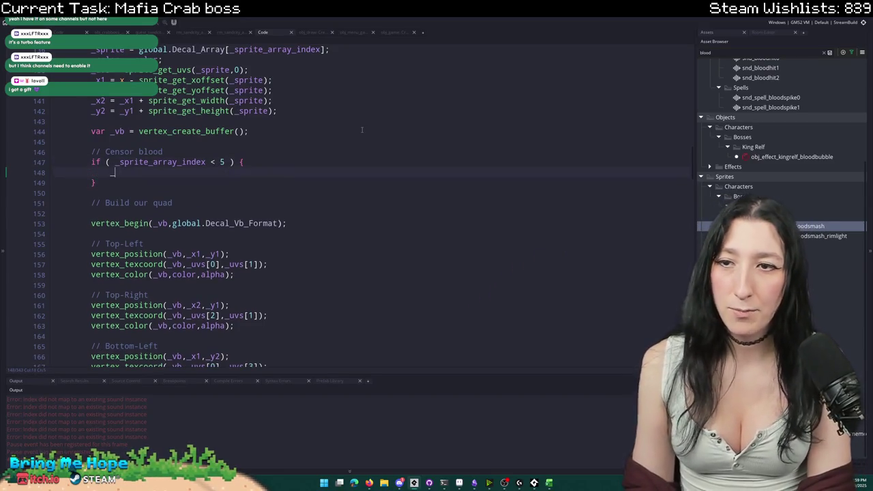
text(alpha = 0;)
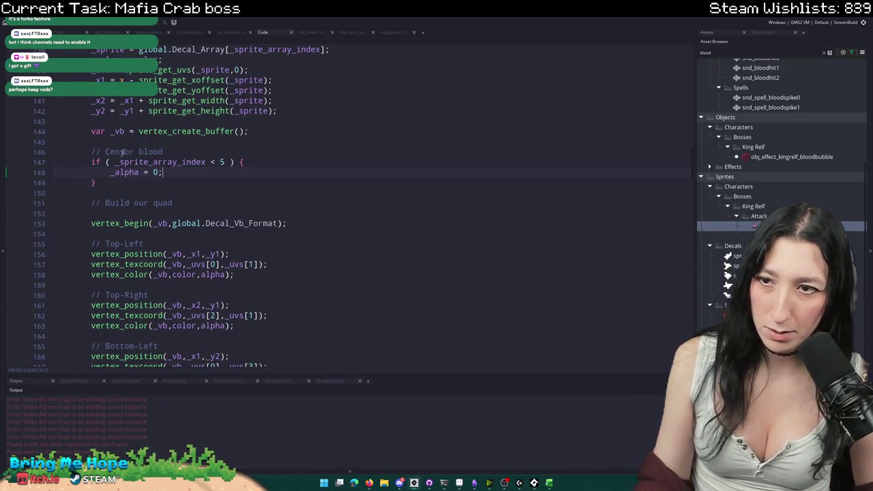
- Prefix the condition with global.Gameplay_BloodReduced && and start a test build with F5
click(114, 162)
text(glob)
text(al.Gameplay_)
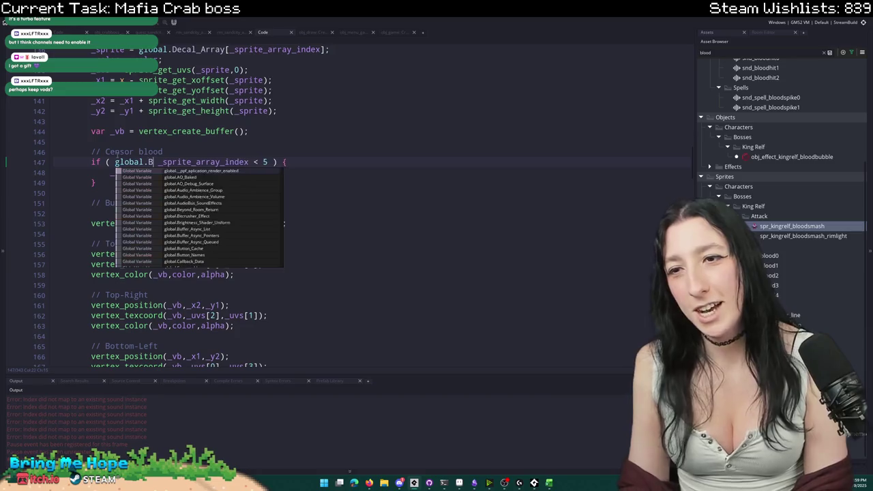
text(Blood)
key(Return)
text(&&)
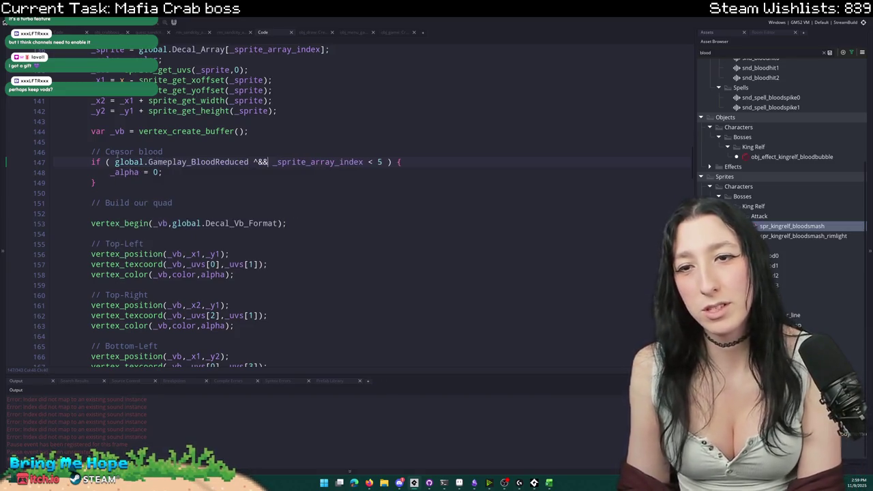
key(BackSpace)
key(BackSpace)
text(&&)
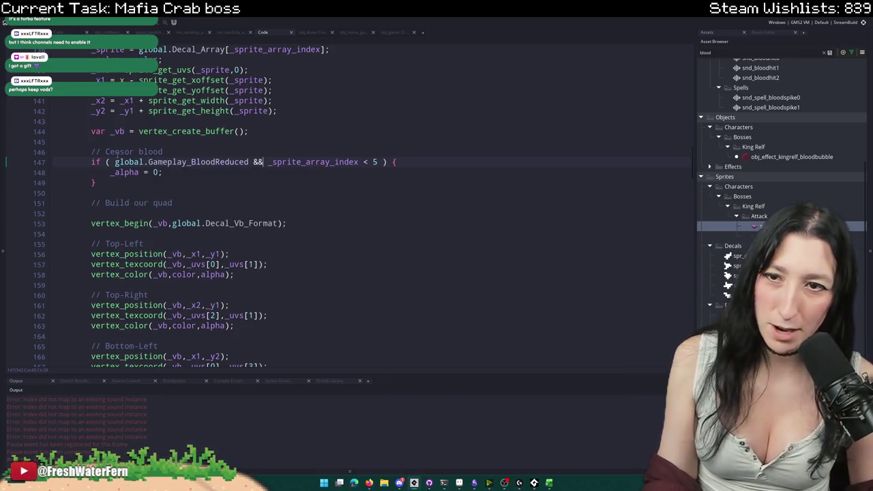
click(164, 173)
key(F5)
scroll(164, 180, down, 5)
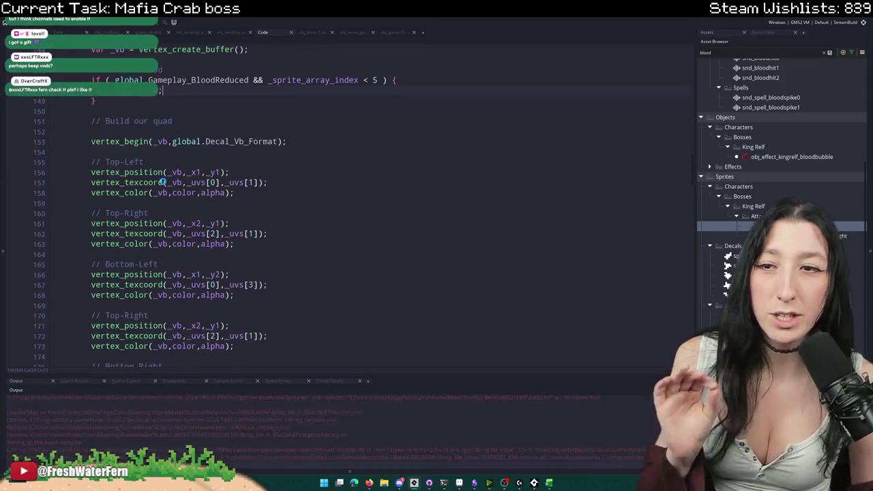
scroll(157, 174, up, 3)
scroll(154, 172, up, 10)
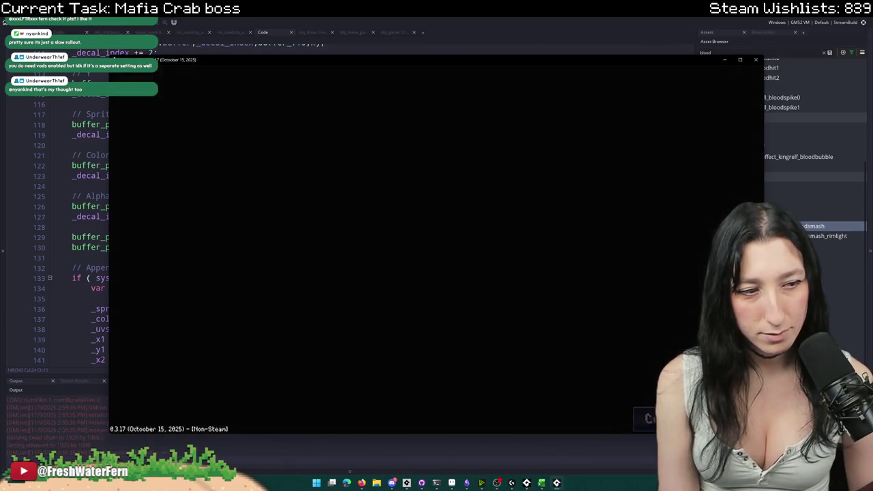
- Choose Story on the title menu to load into the Aqueduct Warehouse level
key(Return)
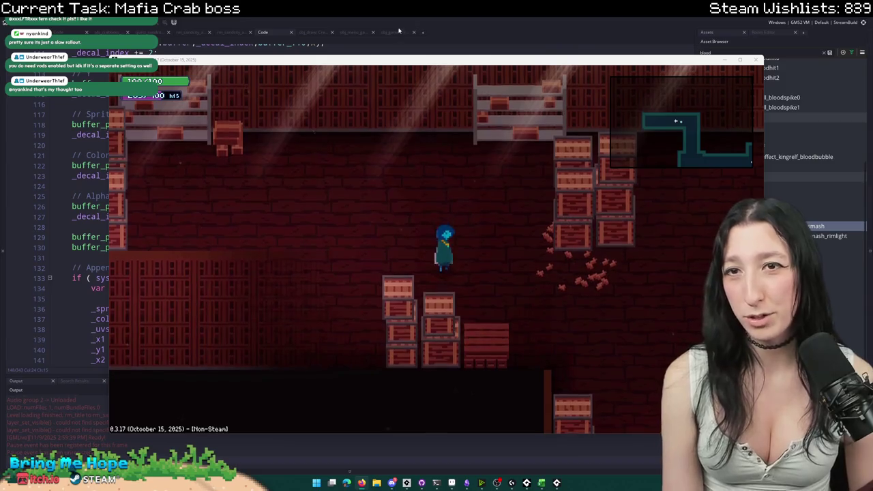
- Switch the game to fullscreen and walk the character south and left through several rooms
key(F11)
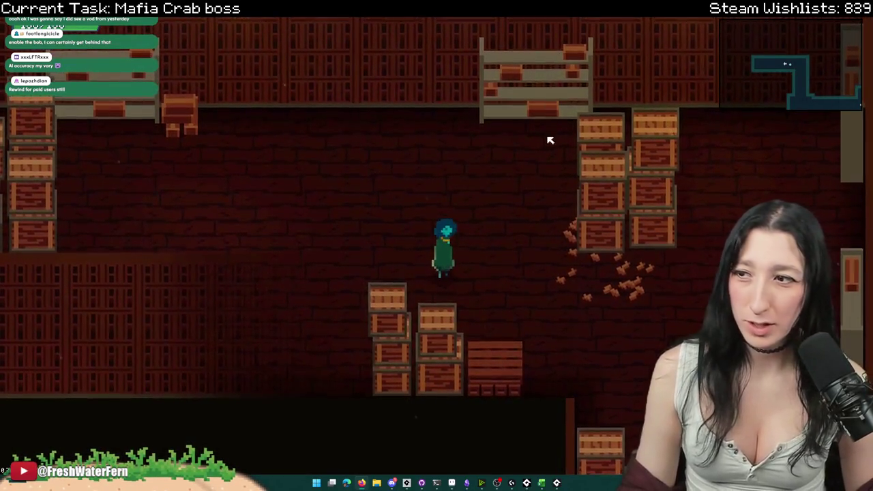
key(s)
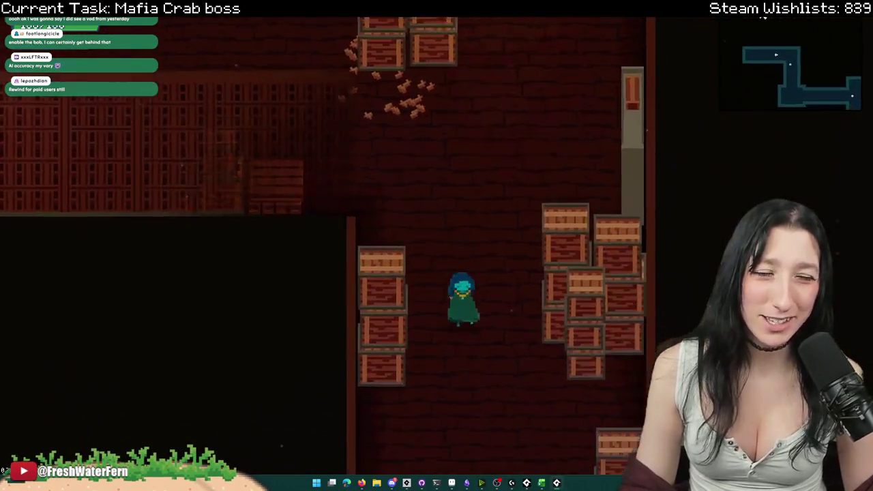
key(s)
key(s)
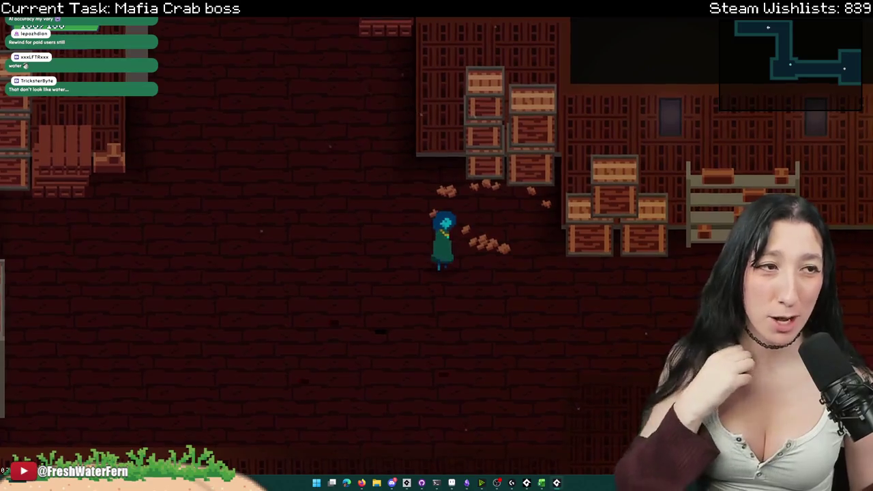
key(d)
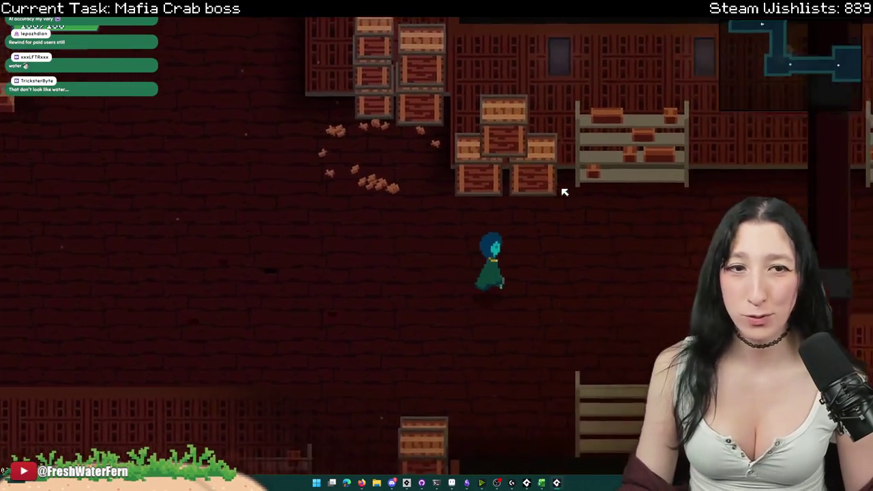
key(a)
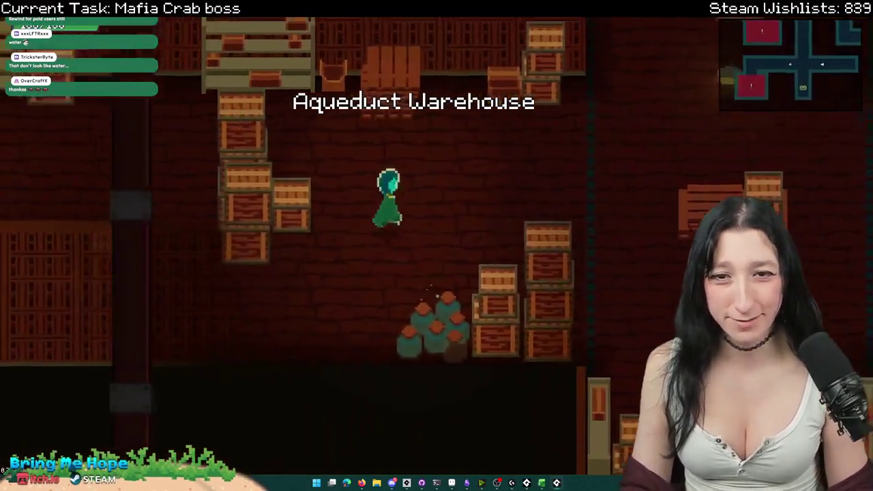
- Run up through the crate corridor and barrel room to the water-wheel room and pause
key(d)
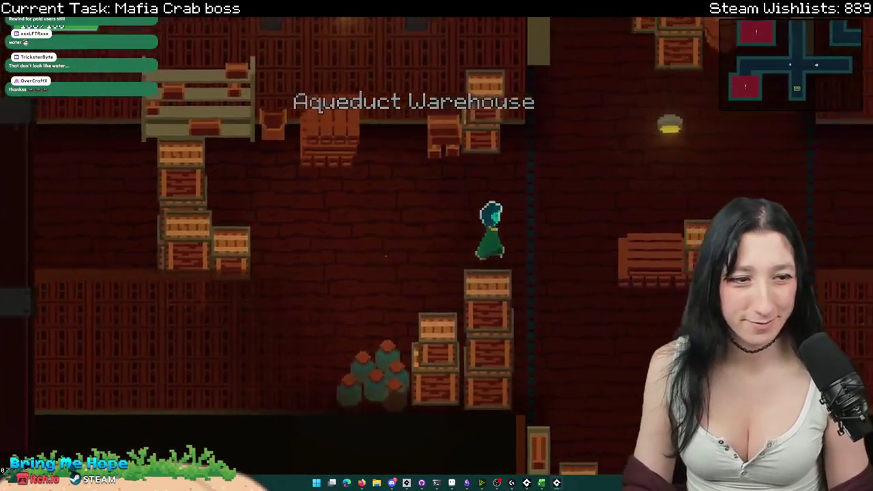
key(w)
key(a)
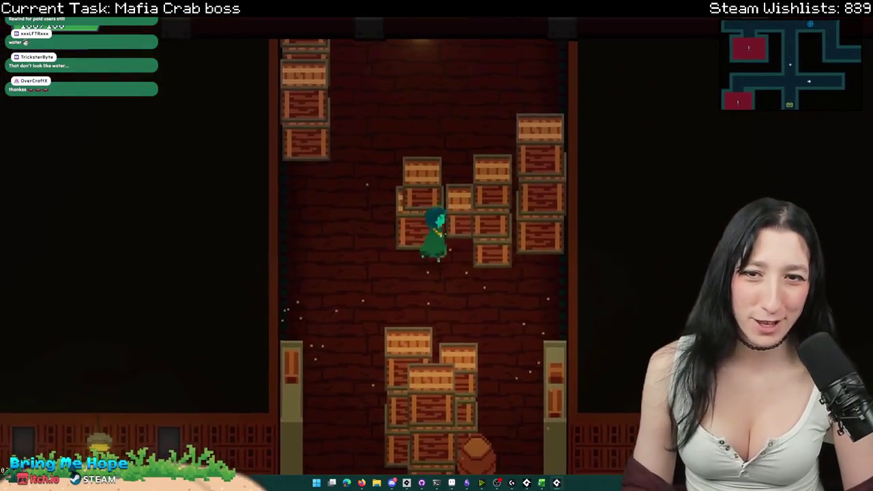
key(w)
key(w)
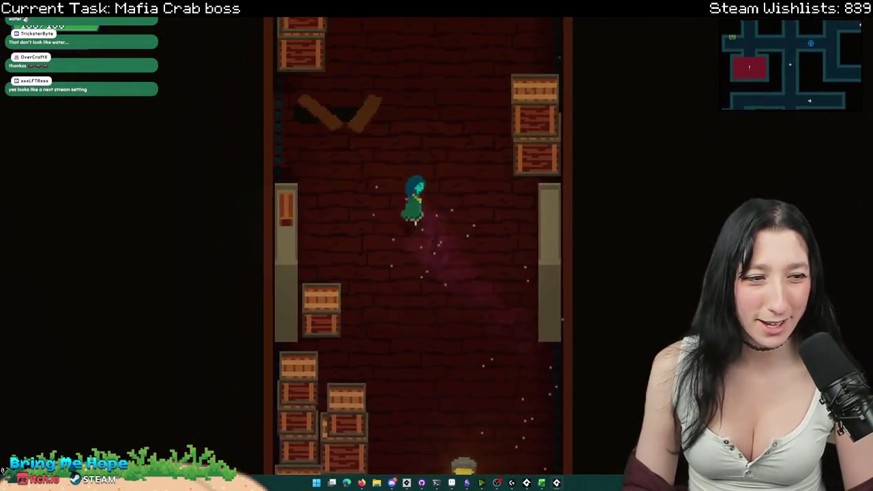
key(w)
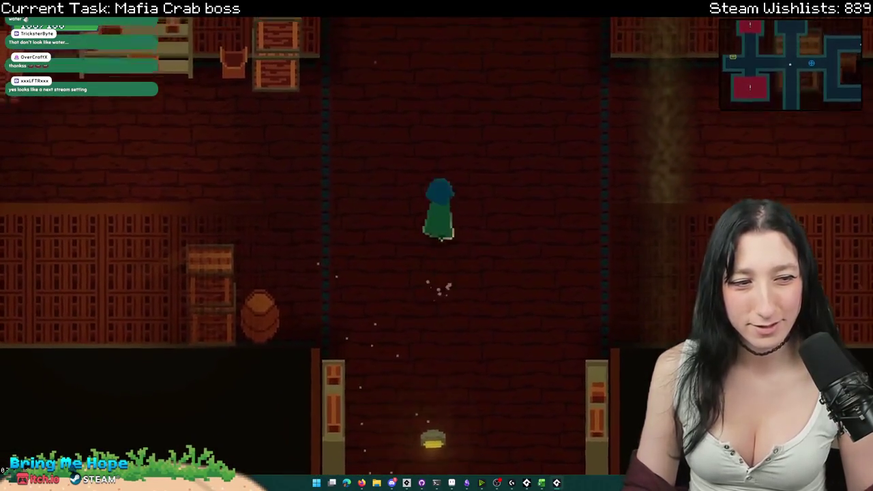
key(w)
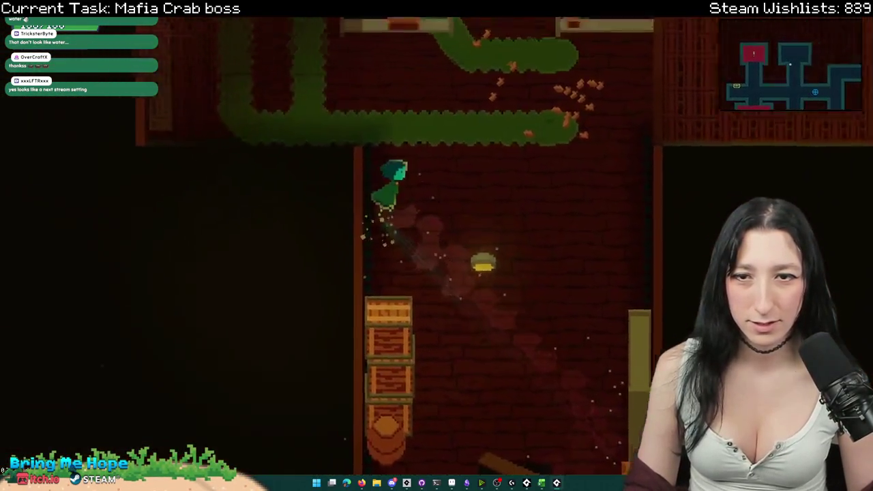
key(Escape)
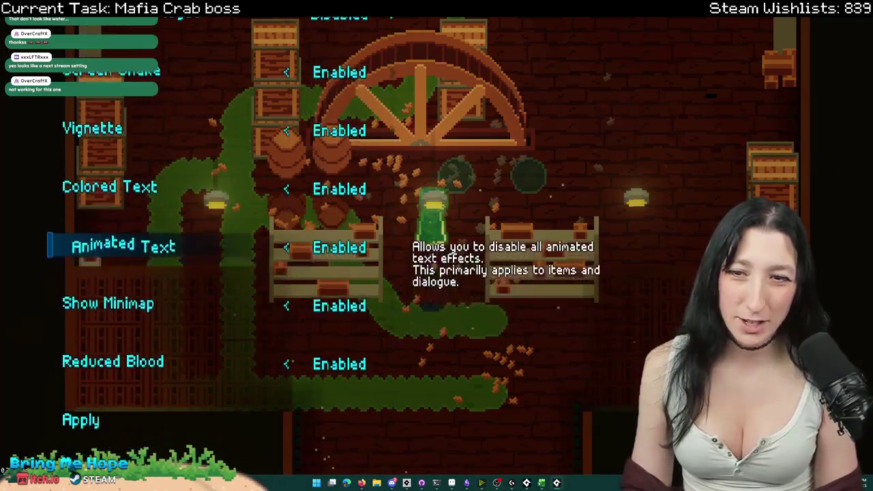
- Set Reduced Blood to Disabled, apply the settings and resume playing
key(a)
key(s)
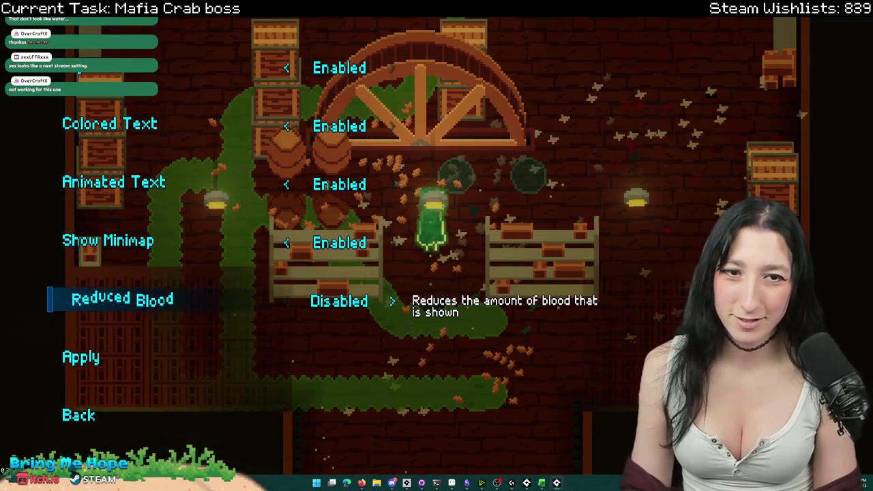
key(w)
key(a)
key(s)
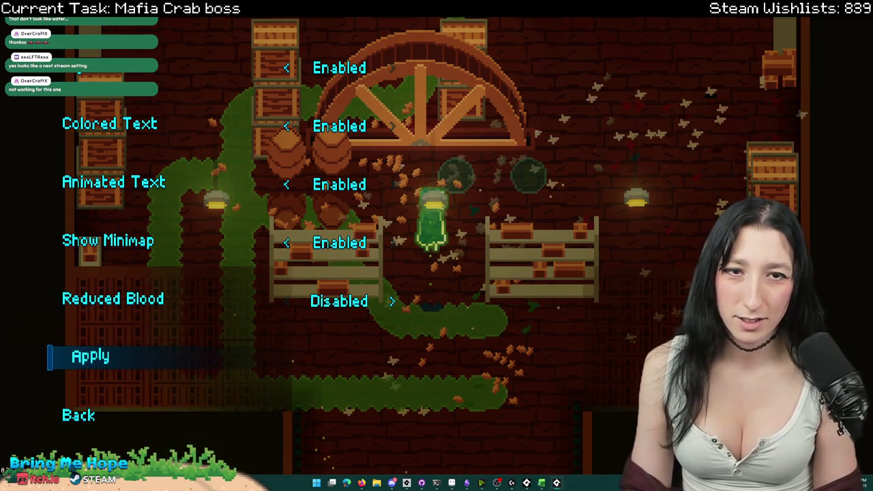
key(Return)
key(d)
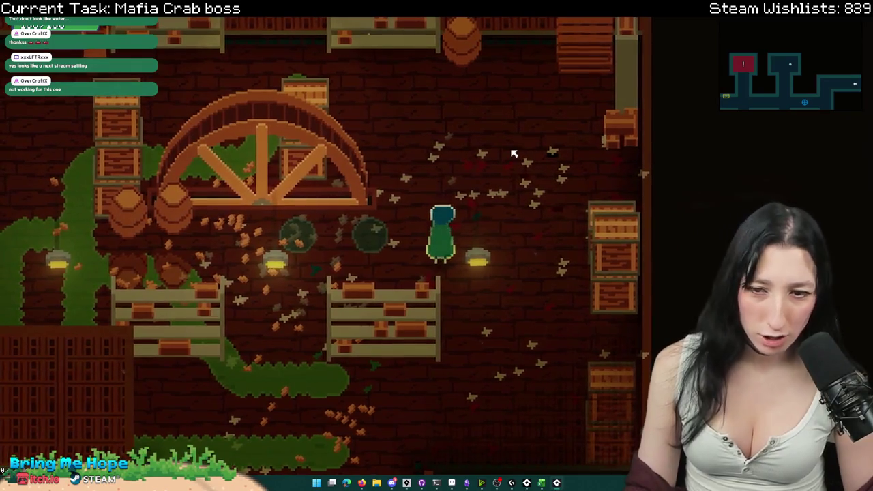
- Walk around the room, refocus the game window and run a debug room goto to the Crystal Subway
key(d)
key(w)
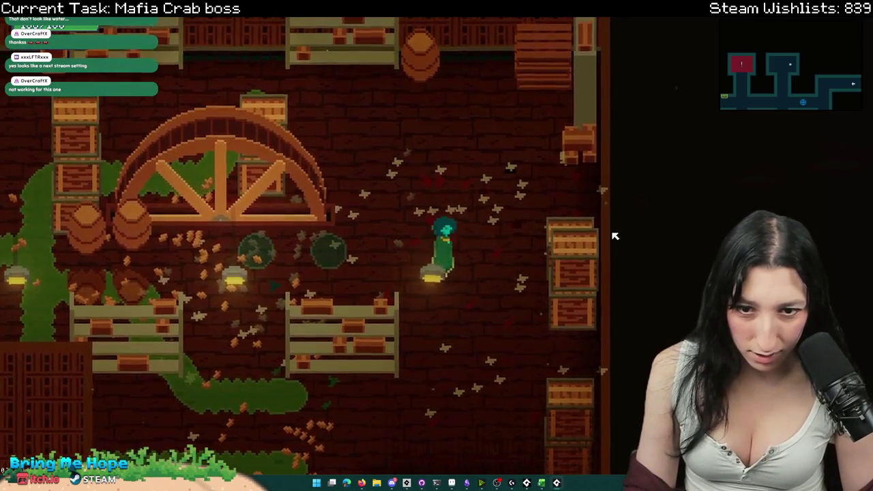
key(s)
key(alt+Tab)
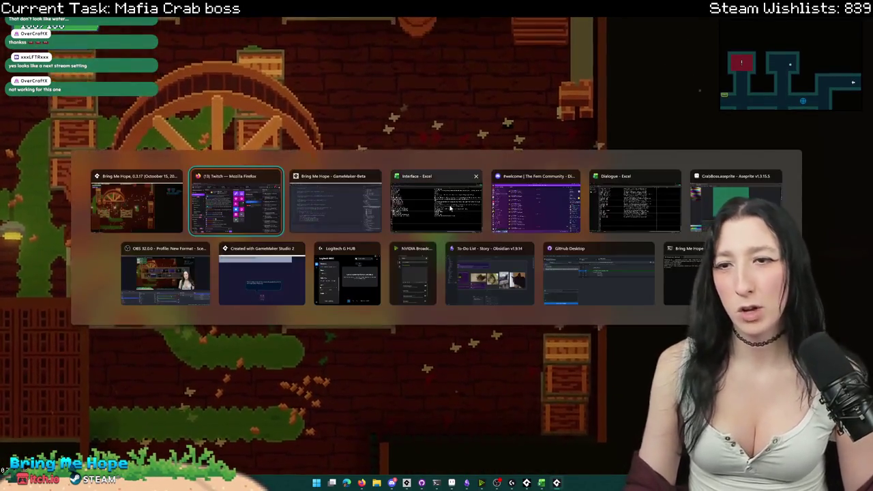
click(154, 197)
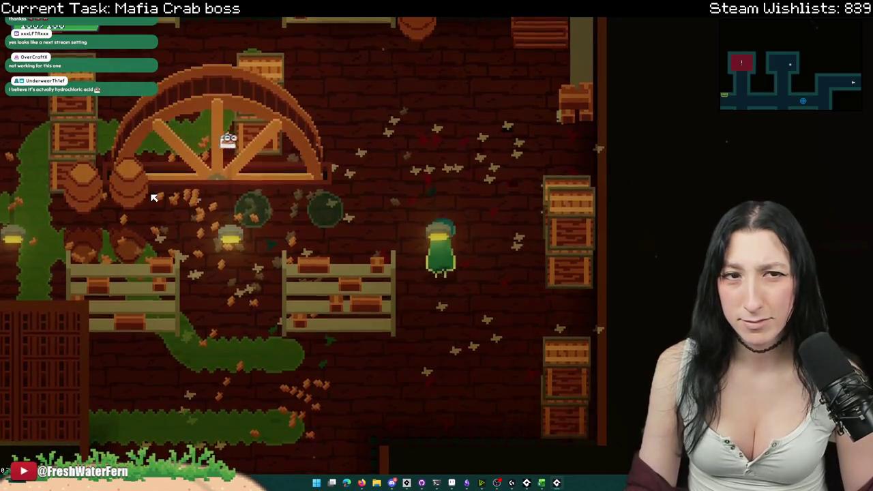
key(grave)
key(Return)
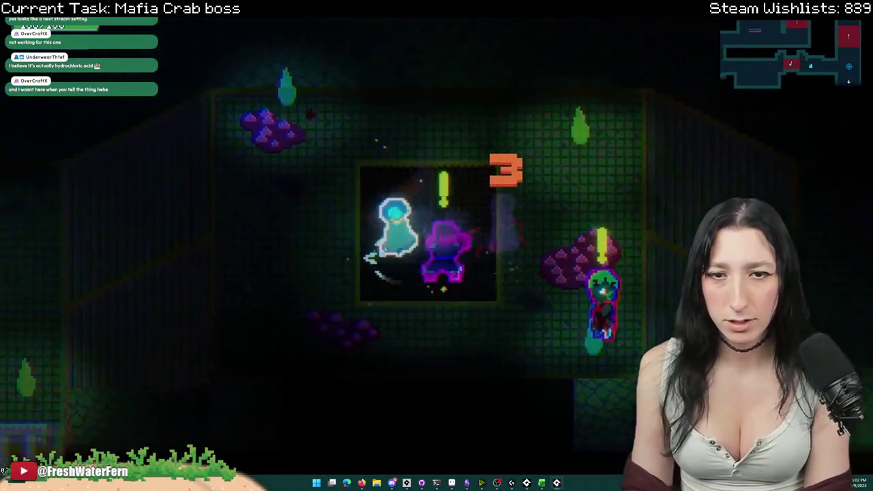
- Pause, turn Reduced Blood on in the gameplay settings, and apply
key(Escape)
key(Return)
key(Down)
key(Down)
key(Down)
key(Up)
key(Right)
key(Down)
key(Return)
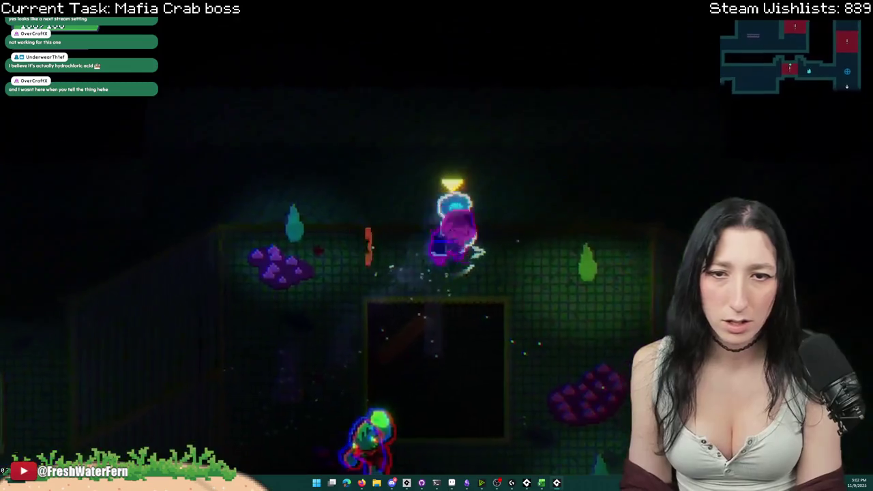
- Move through the combat room and kill the red enemy to check for blood splatter
key(d)
key(s)
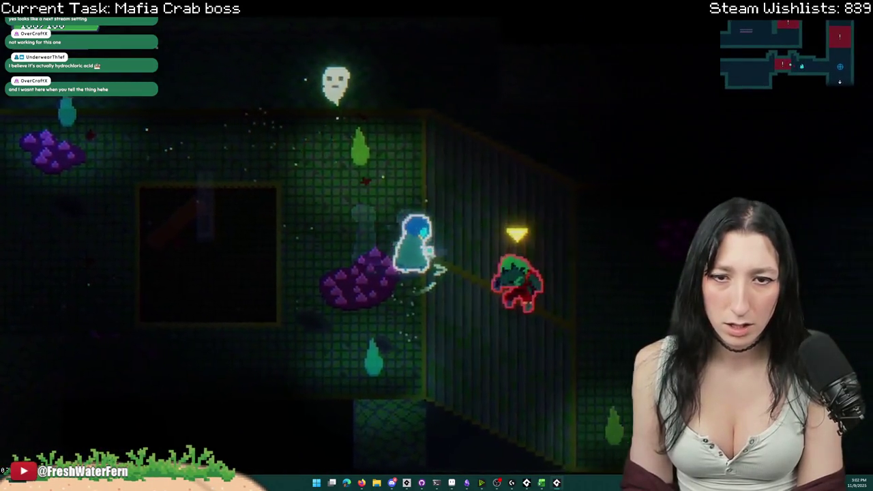
key(d)
key(s)
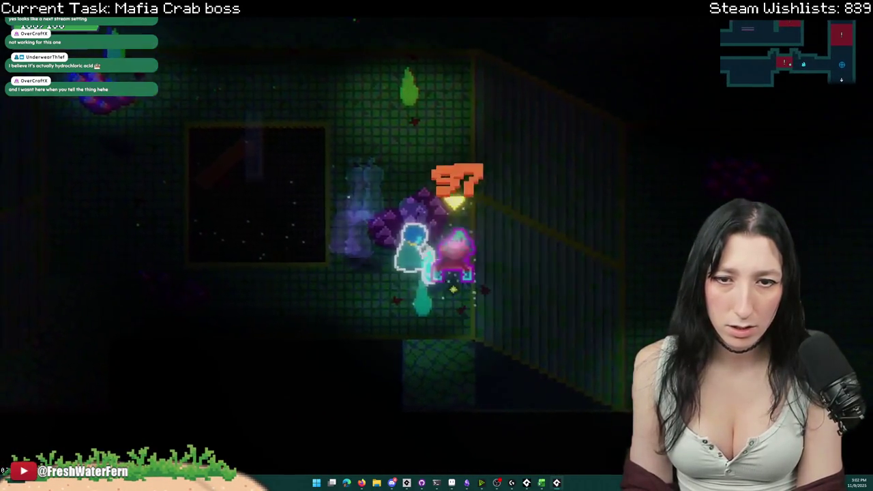
key(d)
key(w)
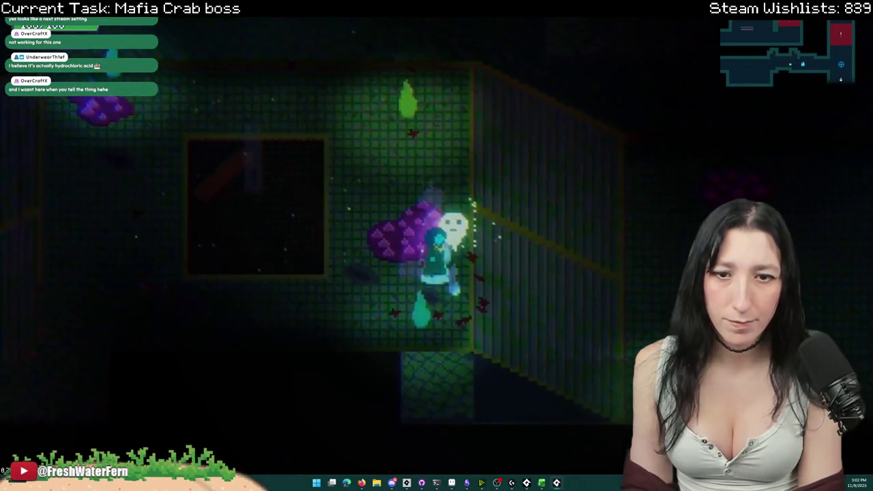
- Reopen the gameplay settings and navigate back to the Reduced Blood option
key(Escape)
key(Down)
key(Return)
key(Return)
key(Down)
key(Down)
key(Down)
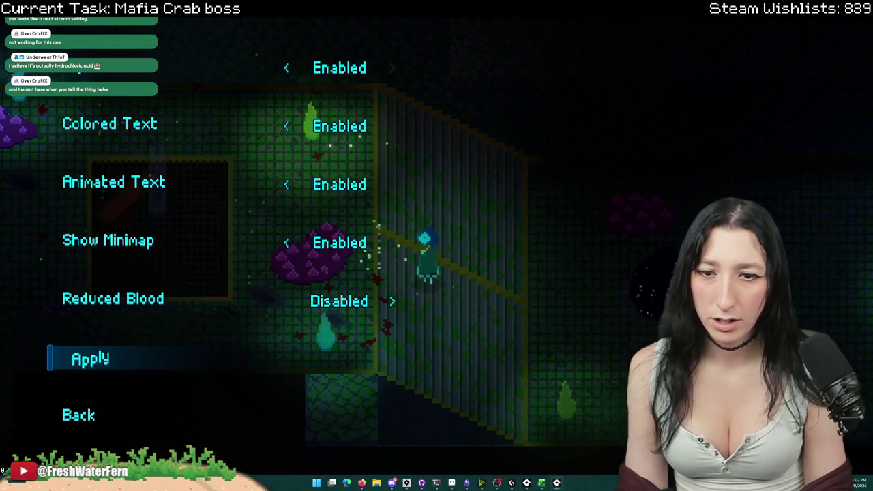
key(Return)
key(Down)
key(Return)
key(Return)
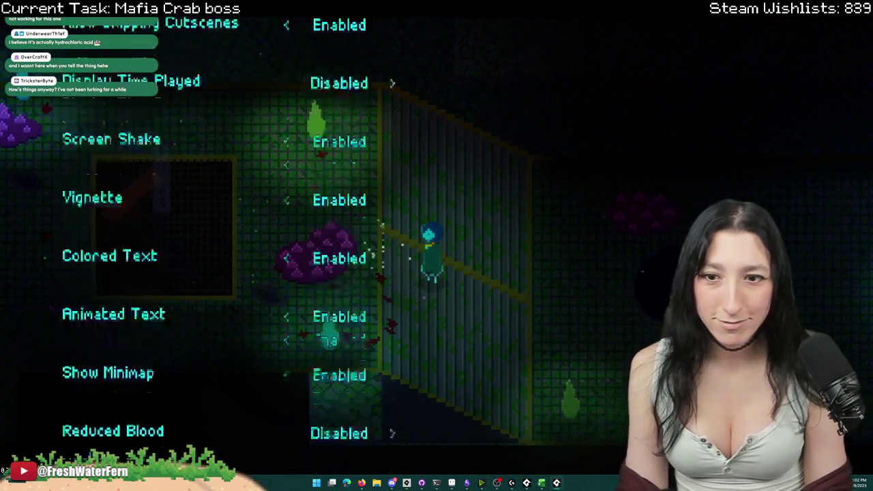
key(Down)
key(Down)
key(Down)
- Toggle Reduced Blood between Disabled and Enabled, then apply and return to the game
key(Right)
key(Down)
key(Up)
key(Left)
key(Down)
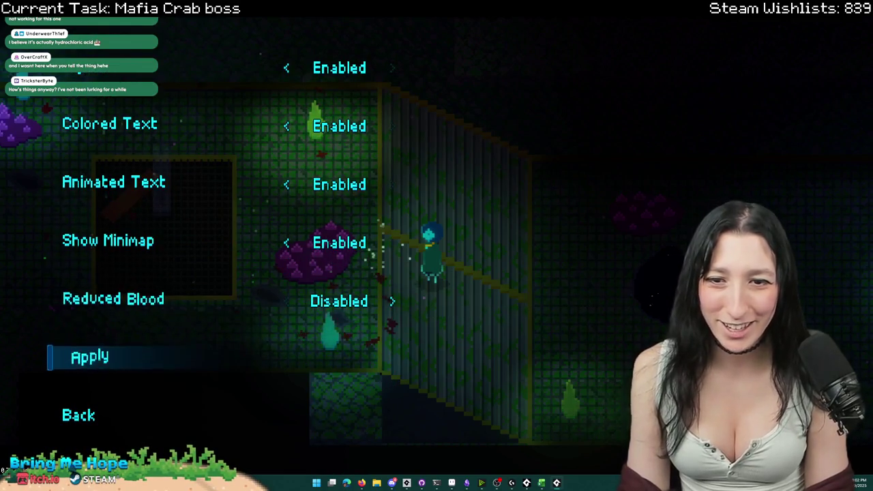
key(Up)
key(Right)
key(Down)
key(Return)
key(Escape)
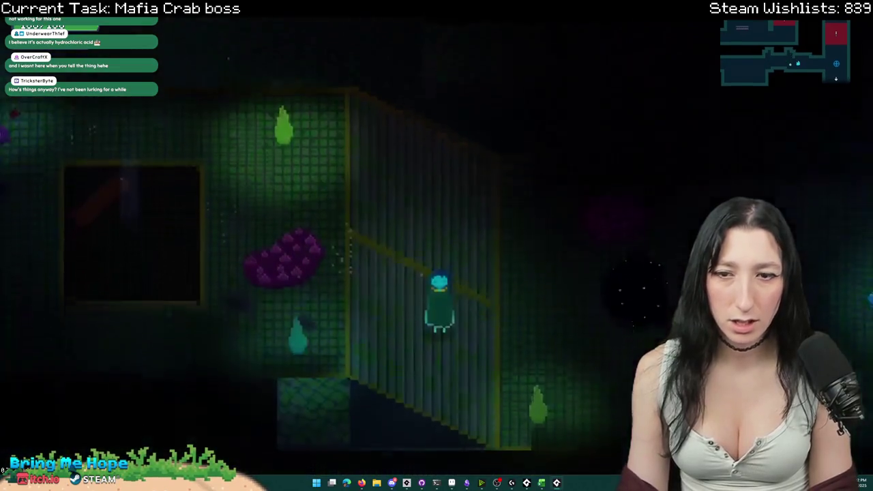
- Walk downstairs, pause again, and set Reduced Blood to Disabled
key(Escape)
key(Return)
key(Down)
key(Down)
key(Down)
key(Right)
key(Down)
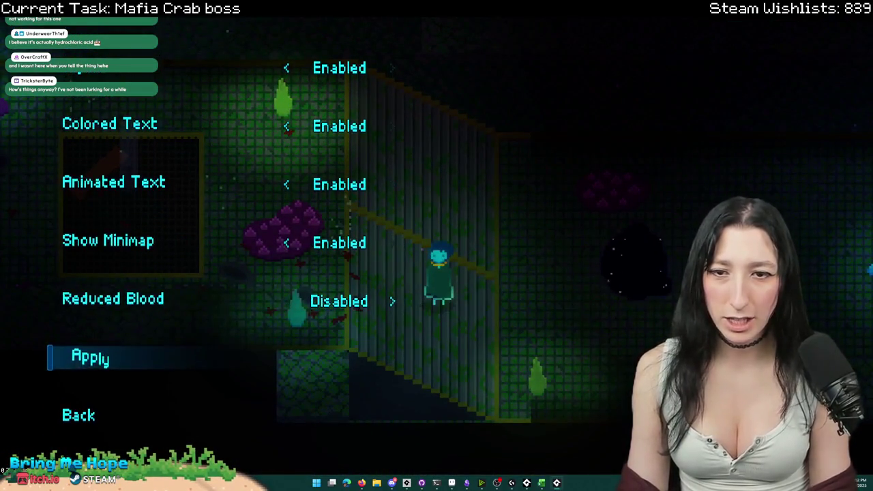
key(Return)
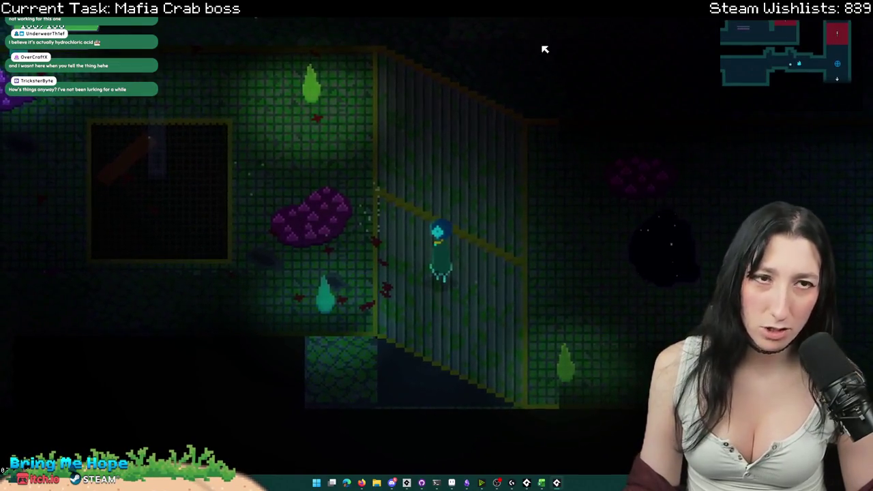
- Quit the test run and scroll through the decal code
key(alt+F4)
scroll(301, 196, down, 2)
scroll(301, 196, up, 2)
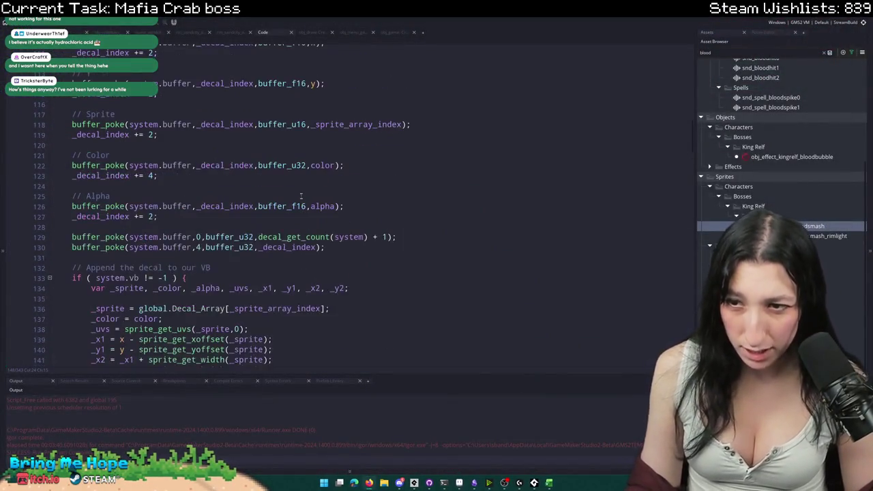
scroll(295, 196, down, 2)
scroll(299, 178, up, 15)
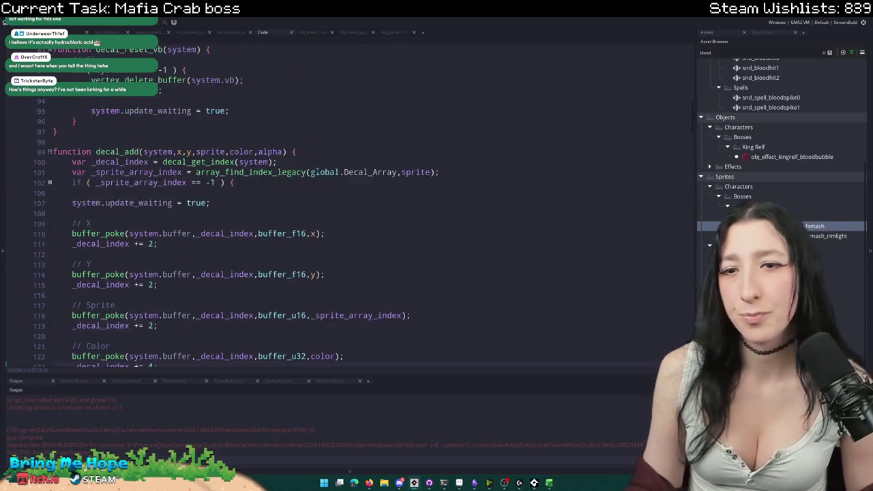
scroll(302, 159, up, 20)
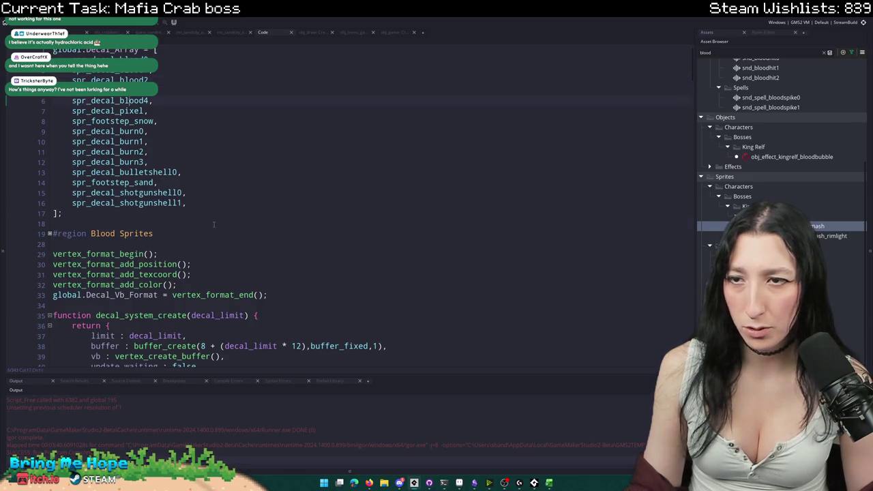
scroll(214, 224, down, 20)
scroll(360, 308, down, 1)
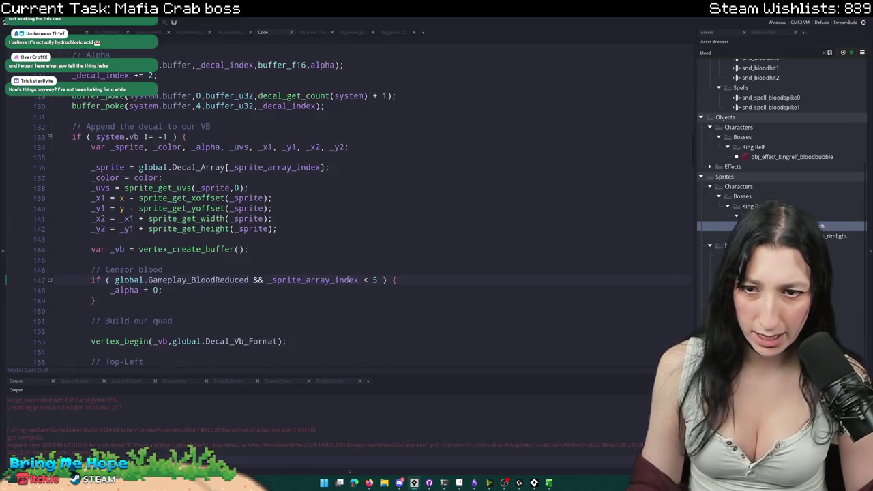
scroll(355, 280, up, 10)
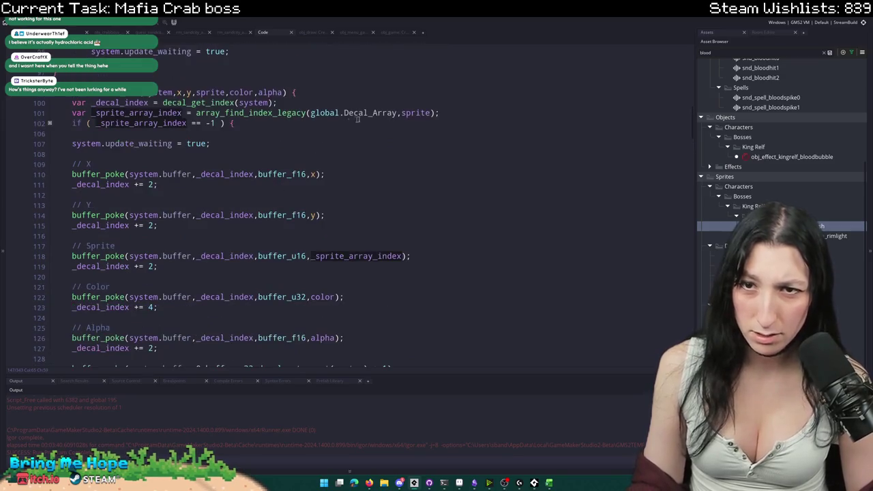
- Peek into the folded check at line 102 and expand the block at line 192
click(50, 124)
click(49, 123)
scroll(279, 223, down, 10)
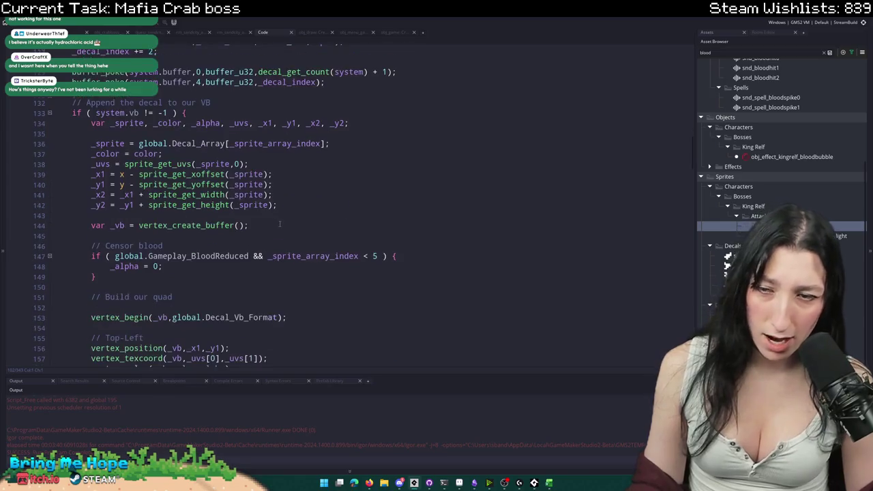
scroll(279, 224, down, 3)
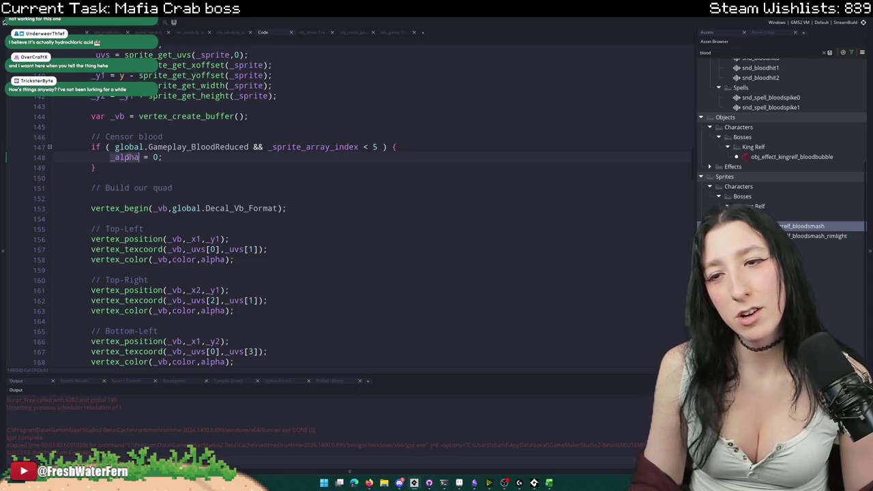
scroll(273, 204, up, 7)
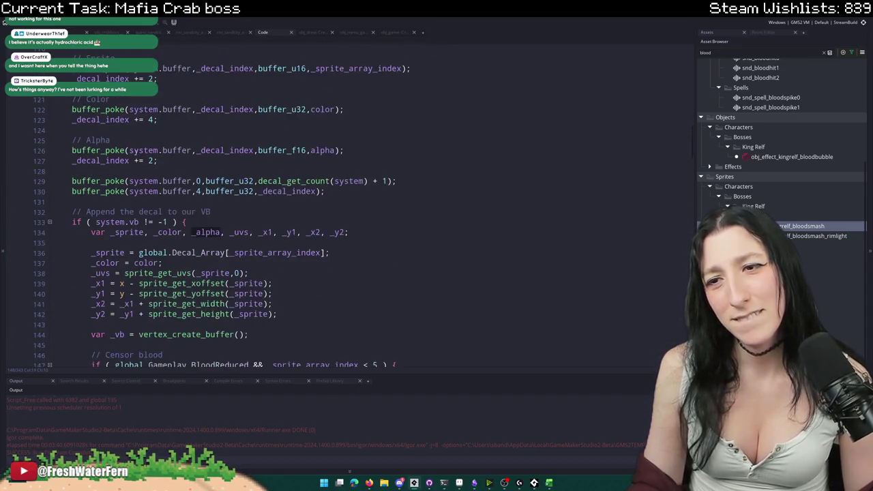
scroll(218, 171, down, 5)
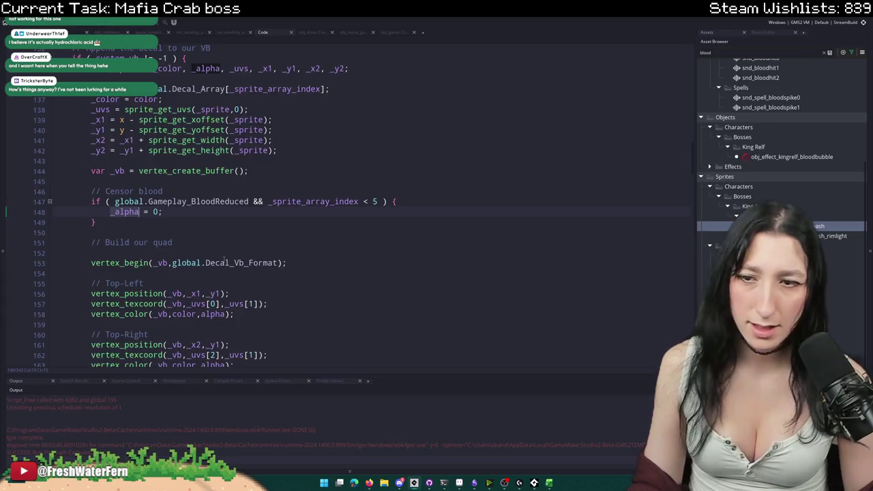
scroll(223, 260, down, 10)
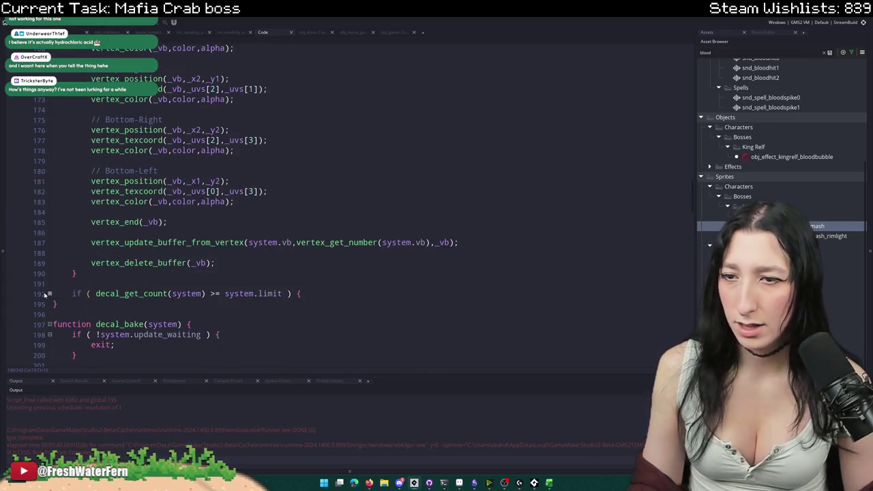
click(49, 293)
scroll(117, 210, up, 12)
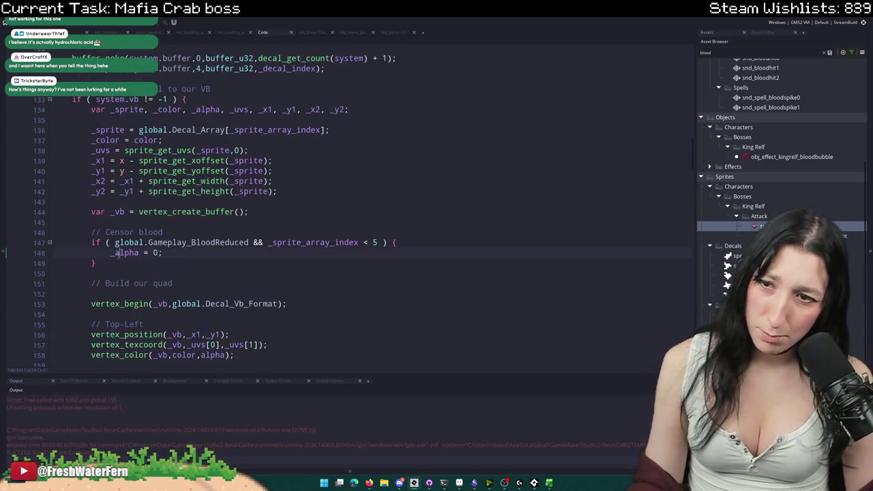
- Trace the _alpha assignment on line 148 to its declaration and vertex_color use
double_click(117, 254)
scroll(118, 253, down, 3)
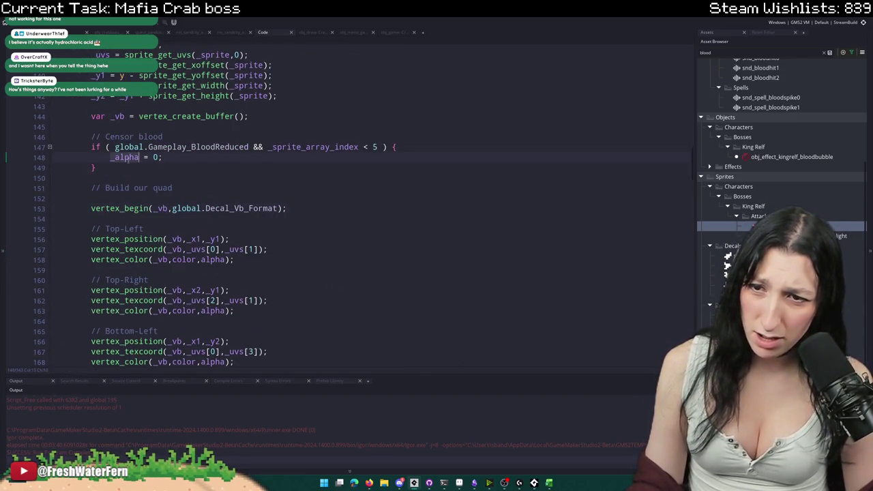
scroll(132, 157, down, 2)
scroll(146, 124, up, 4)
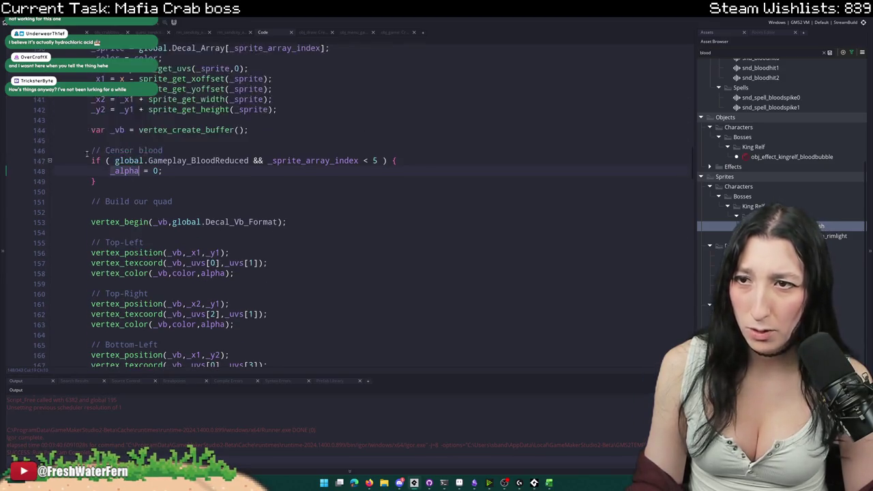
double_click(206, 82)
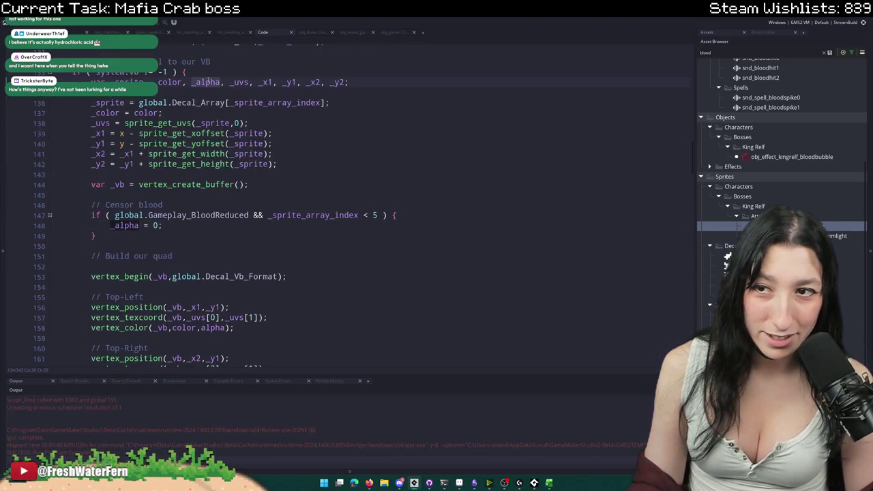
click(209, 328)
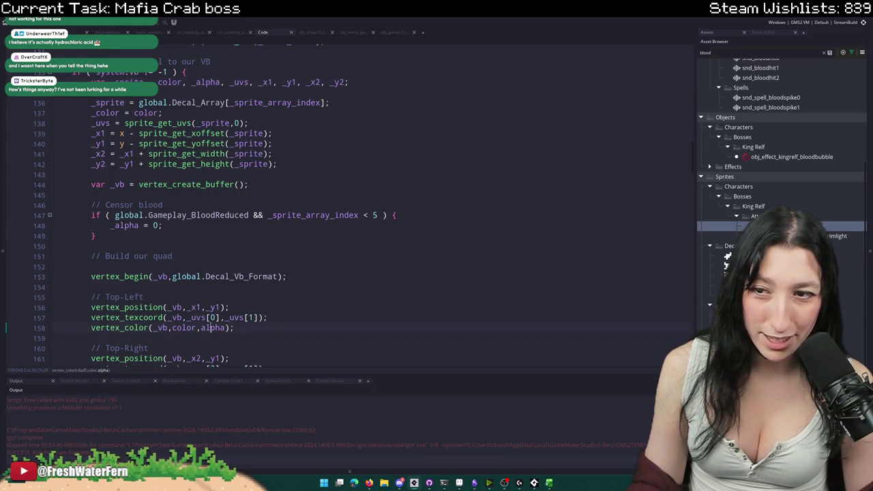
scroll(206, 318, up, 3)
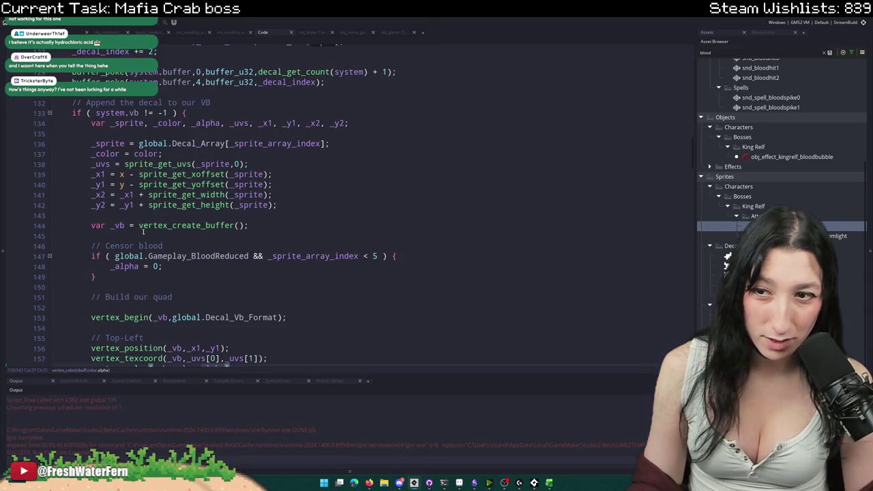
- Replace _alpha with alpha on line 148 and run the game with F5
double_click(117, 267)
text(alpha)
scroll(124, 266, down, 2)
key(F5)
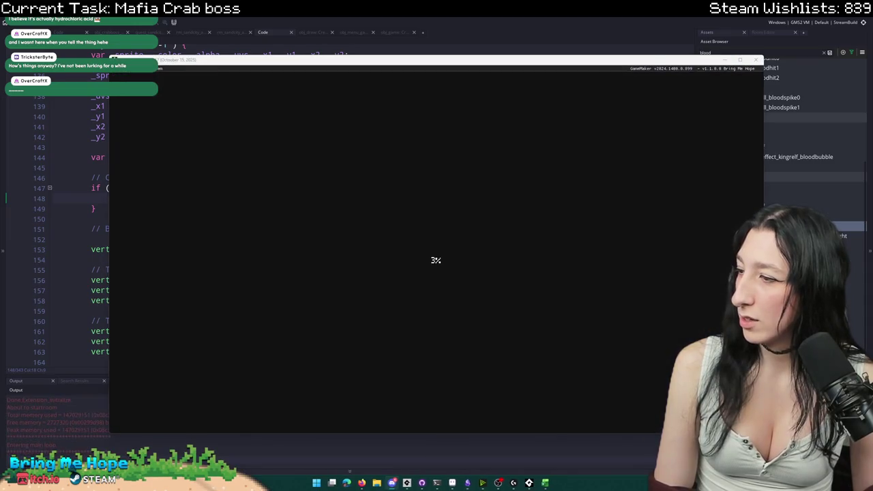
- Start the Aqueduct Warehouse level from the Bring Me Hope main menu
key(Return)
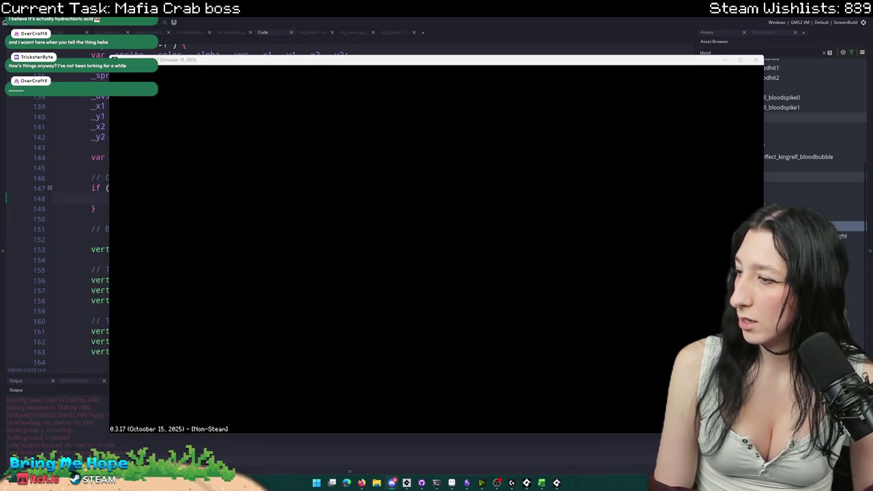
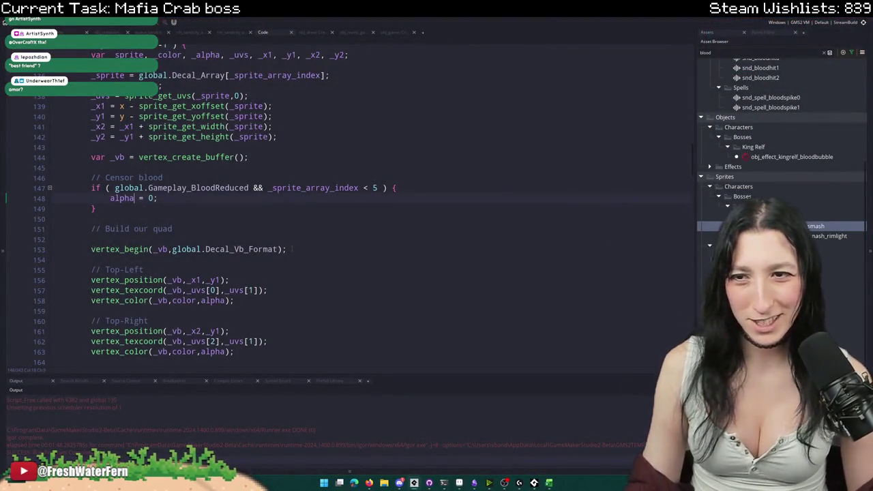
- Compile and run the Bring Me Hope project with F5
key(F5)
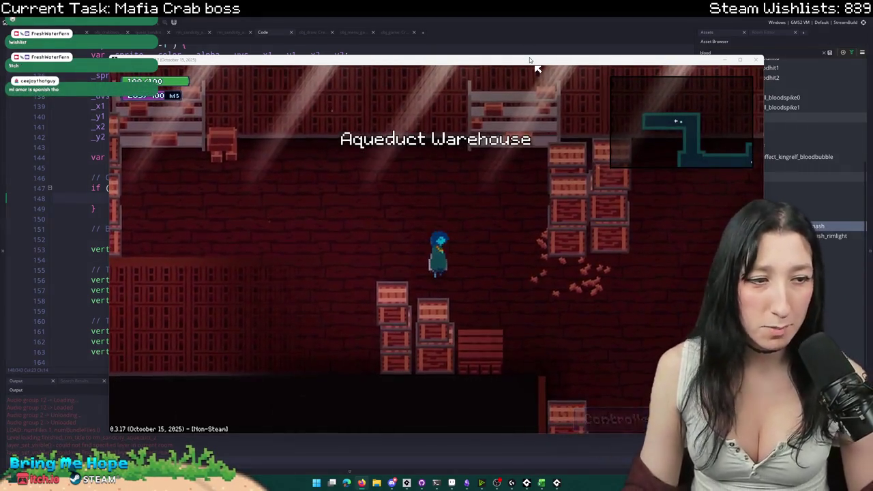
- Maximize the game window and walk down into the larger warehouse room
double_click(532, 62)
key(s)
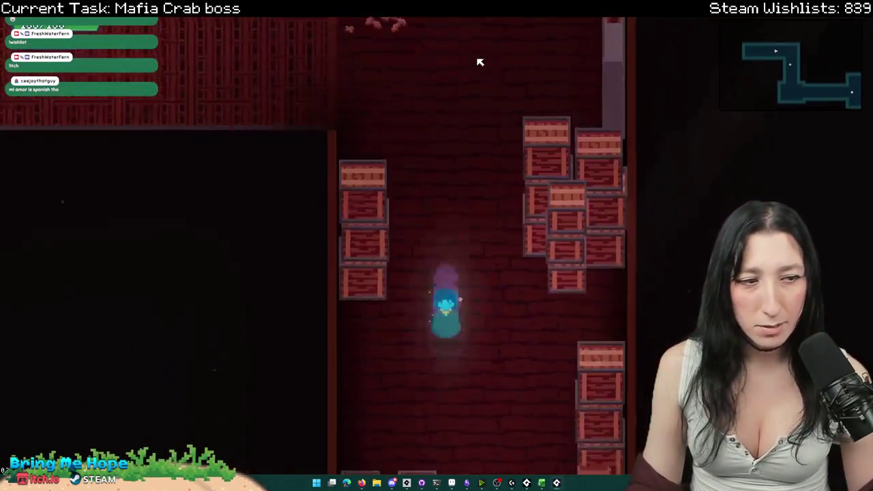
key(s)
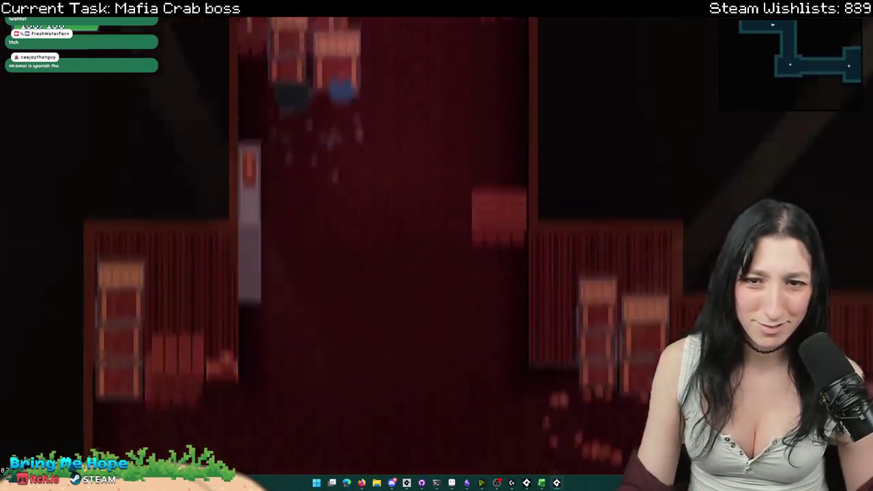
- In Options > Gameplay, toggle Reduced Blood to Enabled and back to Disabled, then resume
key(Escape)
key(Down)
key(Return)
key(Return)
key(Up)
key(Up)
key(Up)
key(Right)
key(Down)
key(Up)
key(Left)
key(Down)
key(Up)
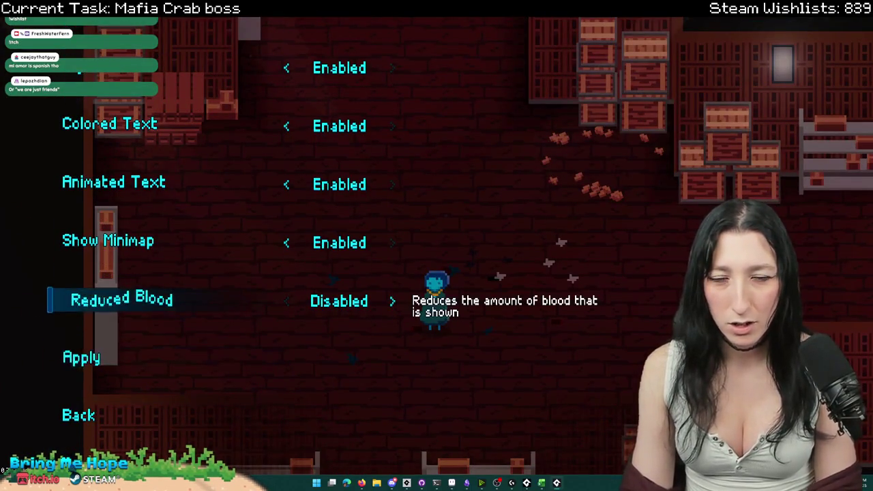
key(Escape)
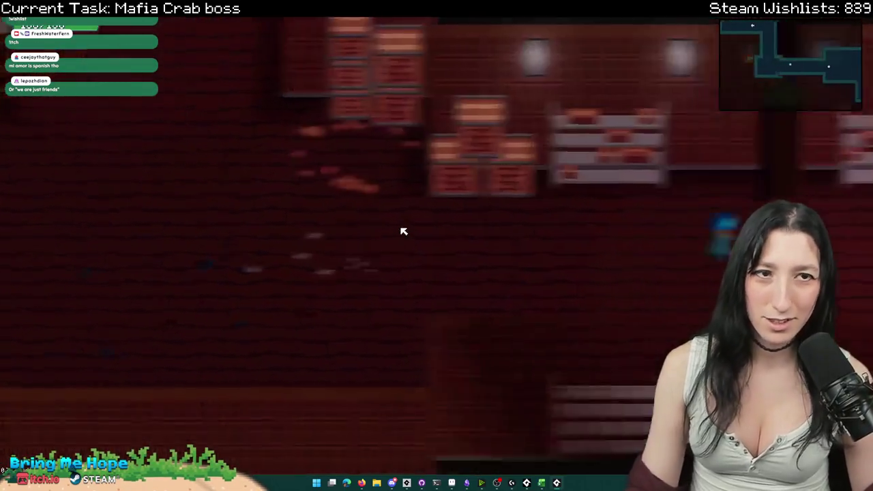
- Advance the crab boss cutscene dialogue, then quit to the menu and reload the game
key(Return)
key(Return)
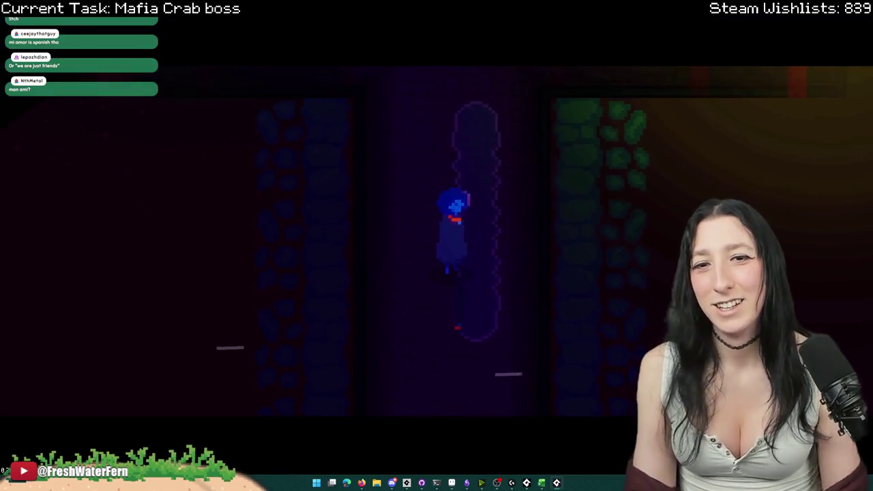
key(Escape)
key(Up)
key(Return)
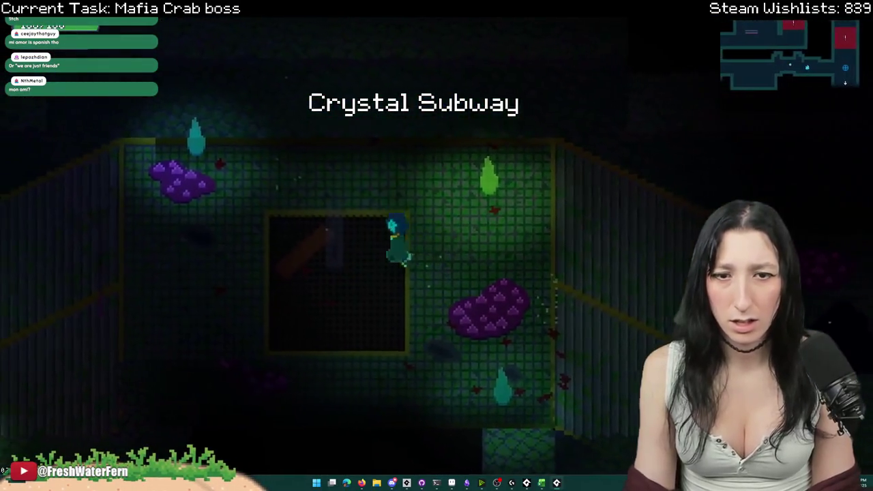
- In Crystal Subway, switch Reduced Blood on and apply the setting
key(Escape)
key(Return)
key(Down)
key(Down)
key(Down)
key(Up)
key(Right)
key(Down)
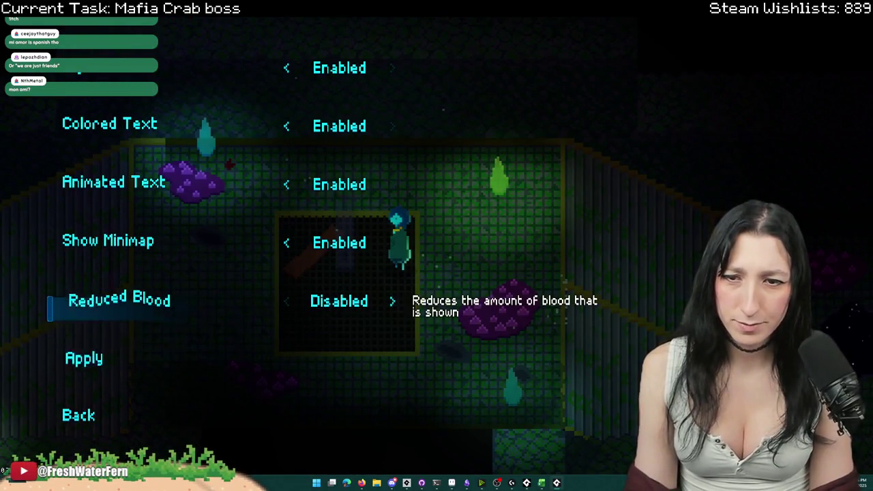
key(Return)
- Fight the enemy, then set Reduced Blood to Disabled and apply
key(Escape)
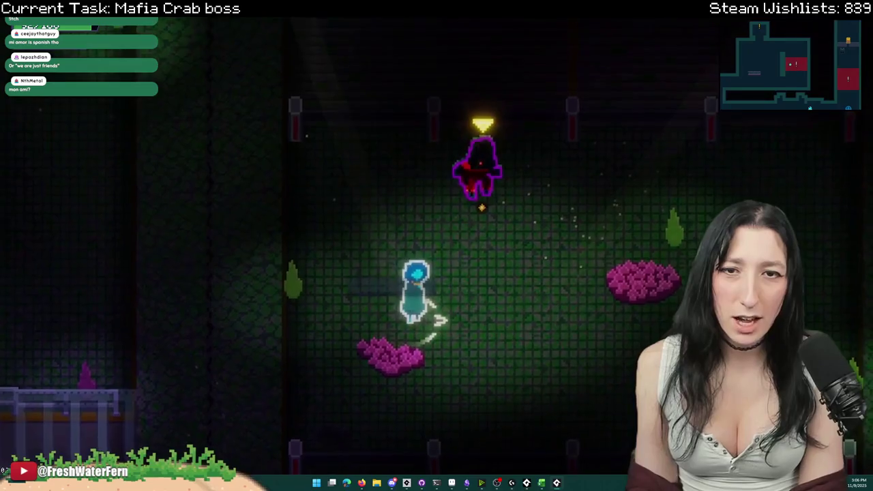
key(Tab)
key(Tab)
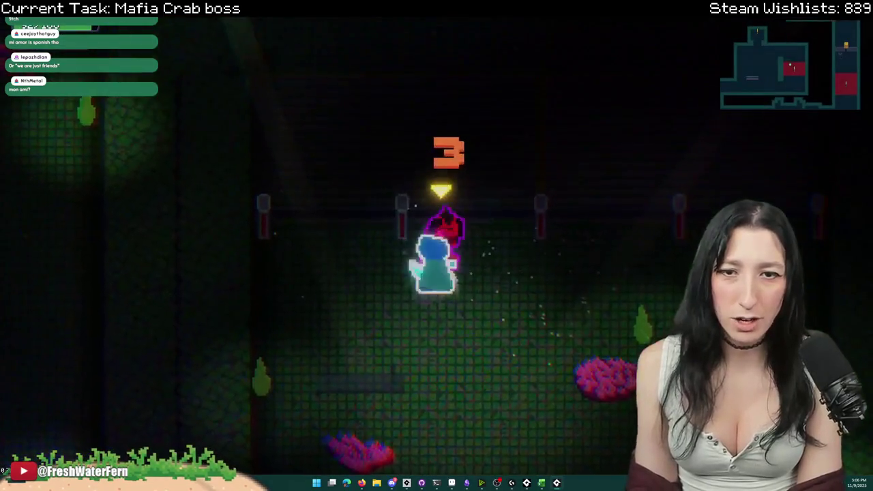
key(Escape)
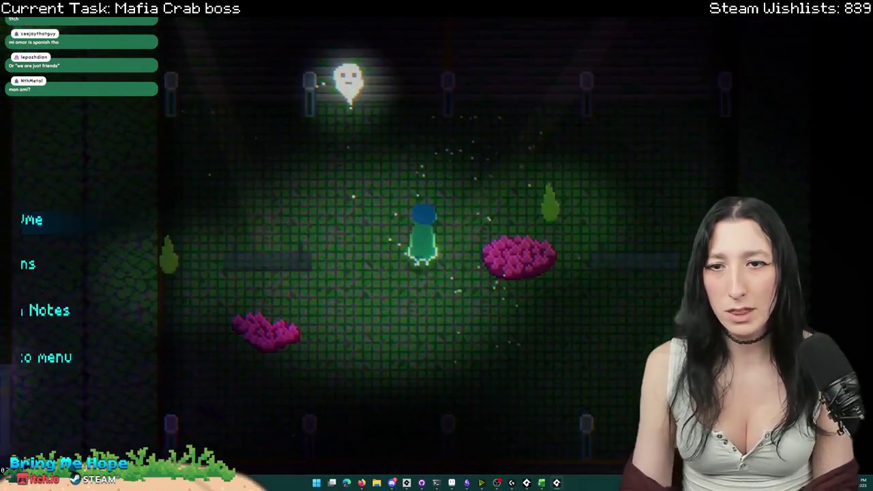
key(Return)
key(Up)
key(Up)
key(Up)
key(Right)
key(Down)
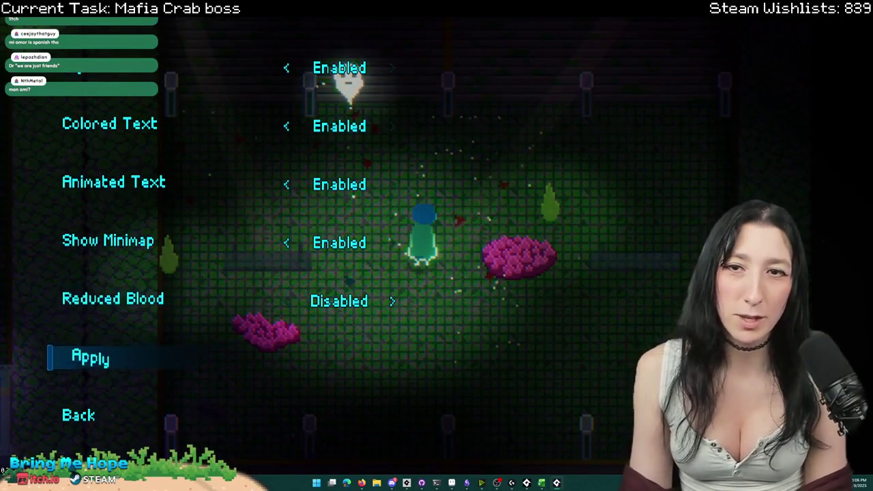
key(Return)
- Walk the character up into the next area and return to GameMaker
key(a)
key(w)
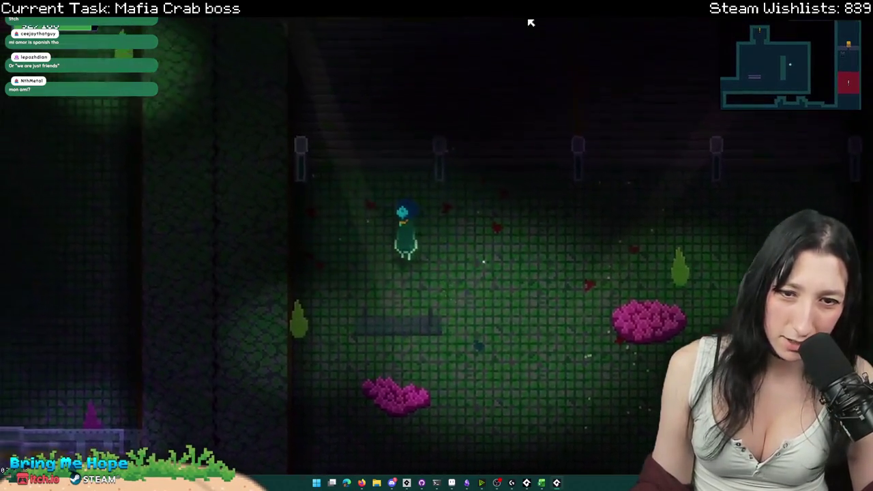
key(w)
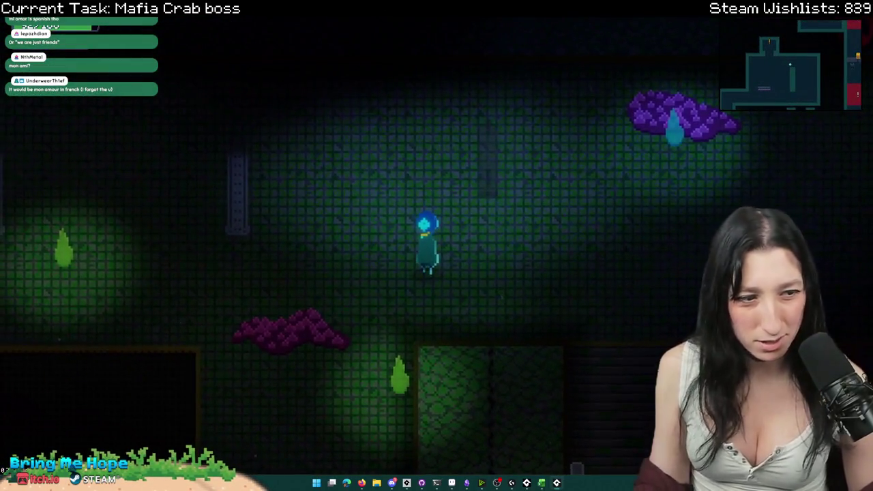
key(alt+Tab)
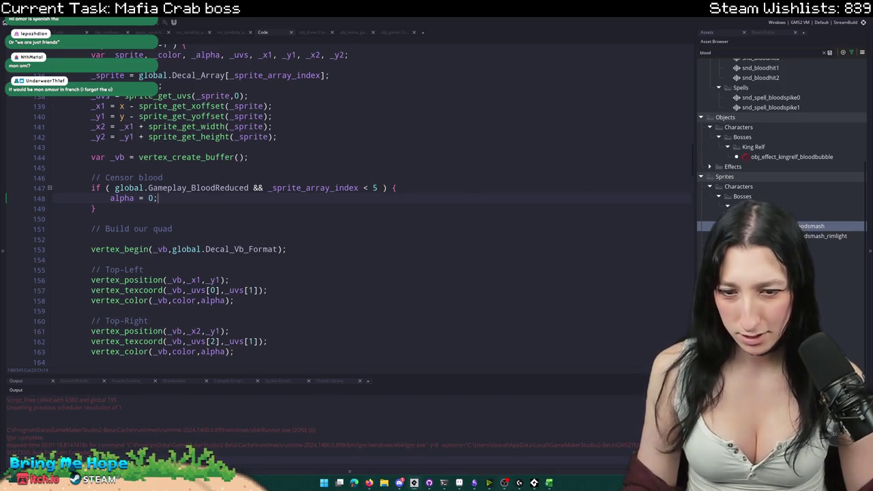
- Commit the 18 changed files to master as 'Added reduced blood option and crab boss dialogue leading to fight'
click(429, 483)
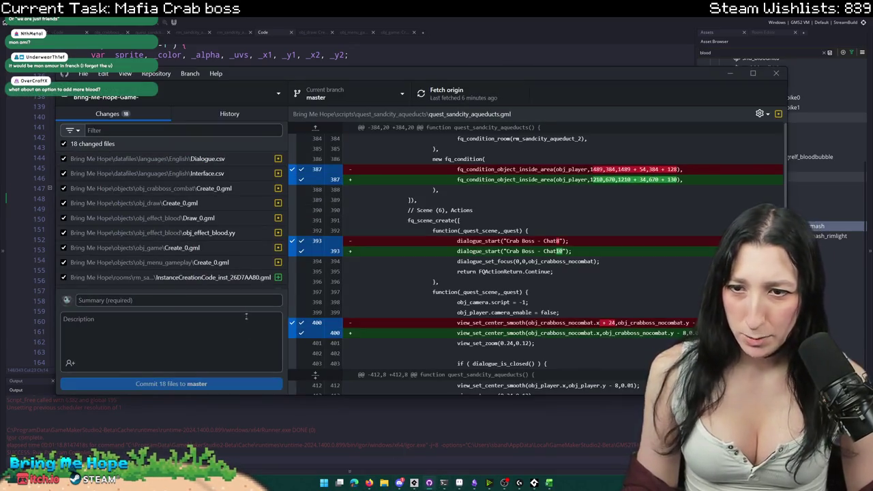
click(244, 299)
text(Ad)
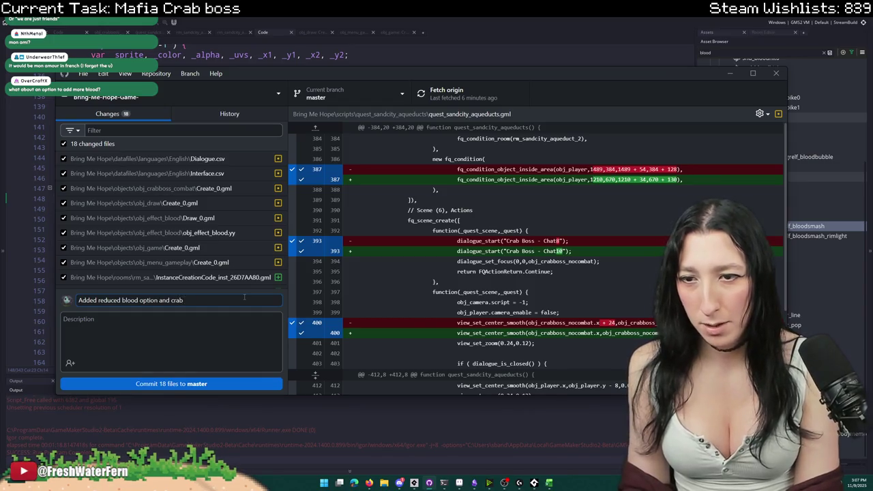
text(ialogue leading to fight)
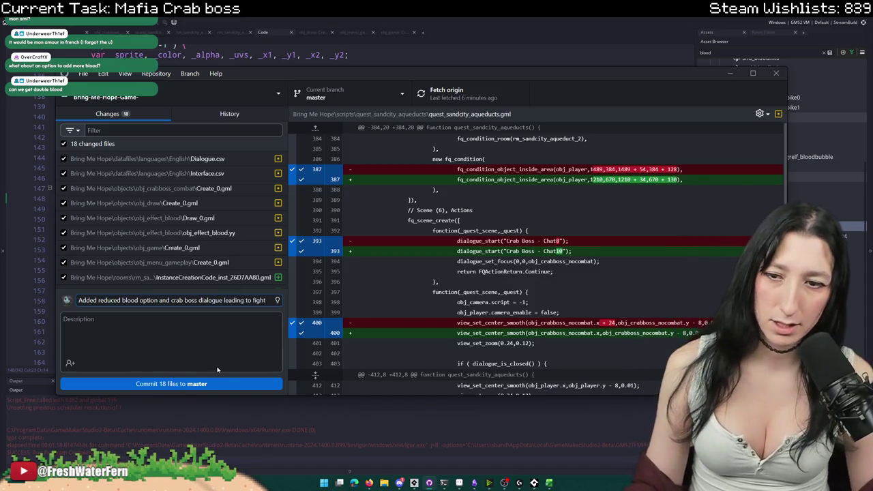
click(223, 384)
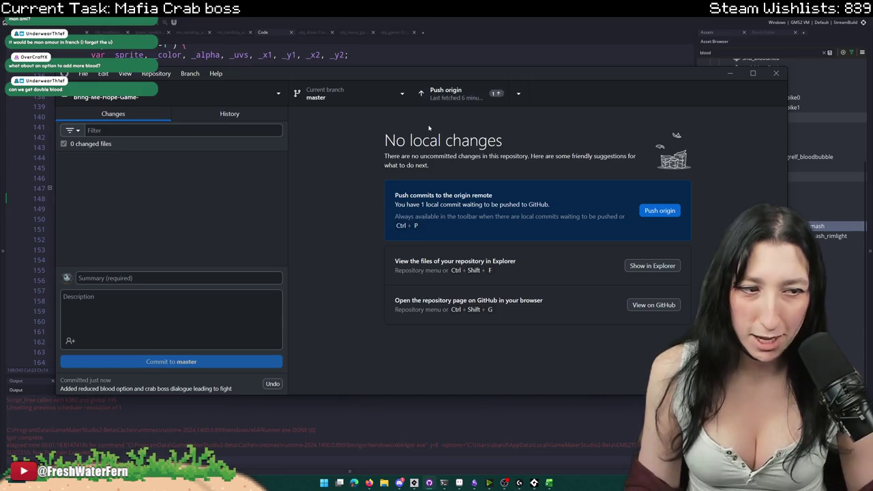
- Push the commit to origin, review the newest commits in History, then minimize GitHub Desktop
click(471, 93)
click(240, 120)
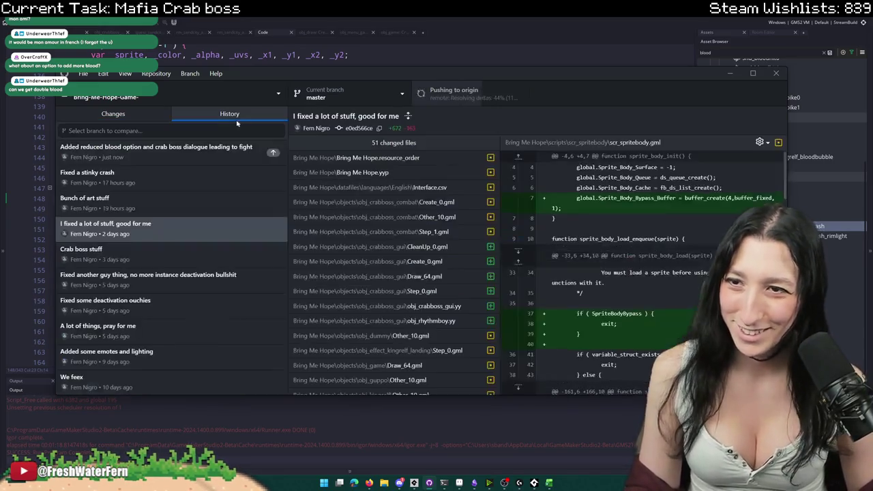
click(189, 151)
click(182, 176)
click(206, 147)
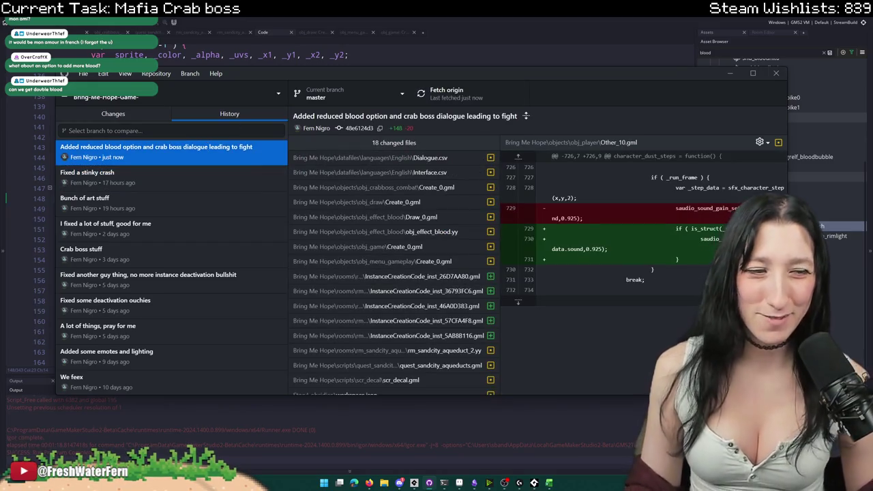
click(730, 73)
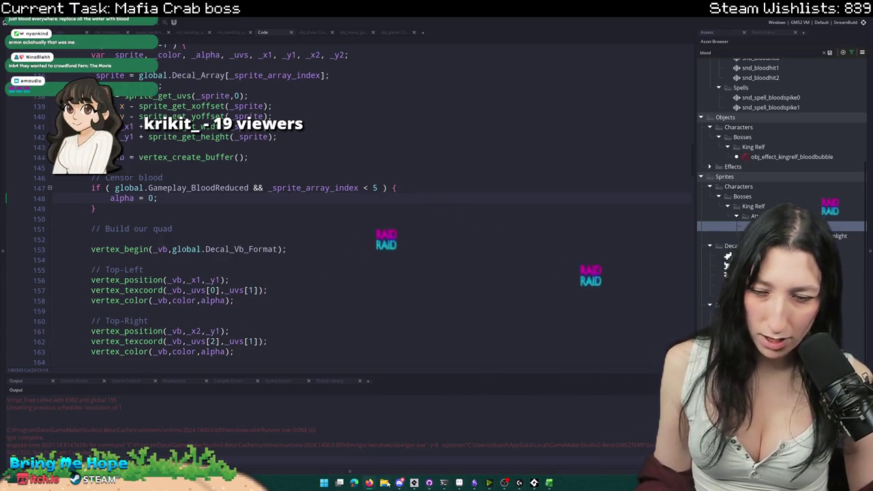
- Leave the blood-censoring code untouched and bring up the raiding channel's Twitch page
mouse_move(519, 483)
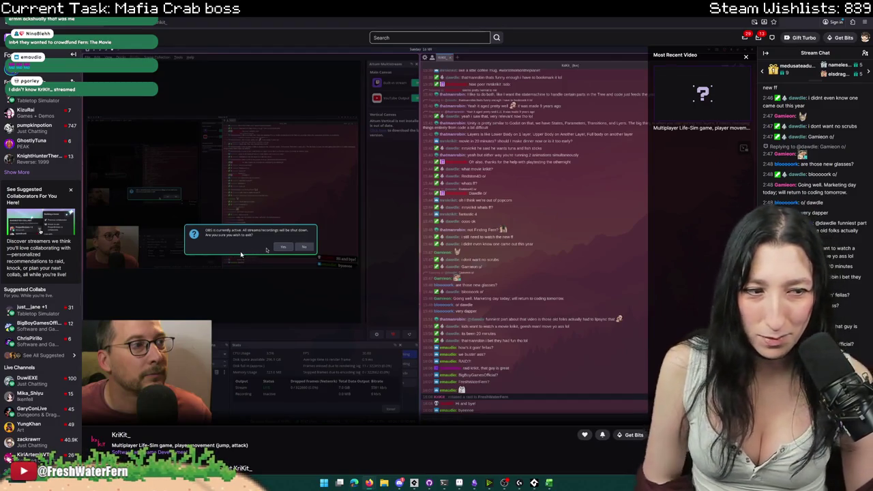
- Scroll through the raiding developer's About panels and Tech Trivia list, then return to GameMaker
scroll(812, 205, up, 1)
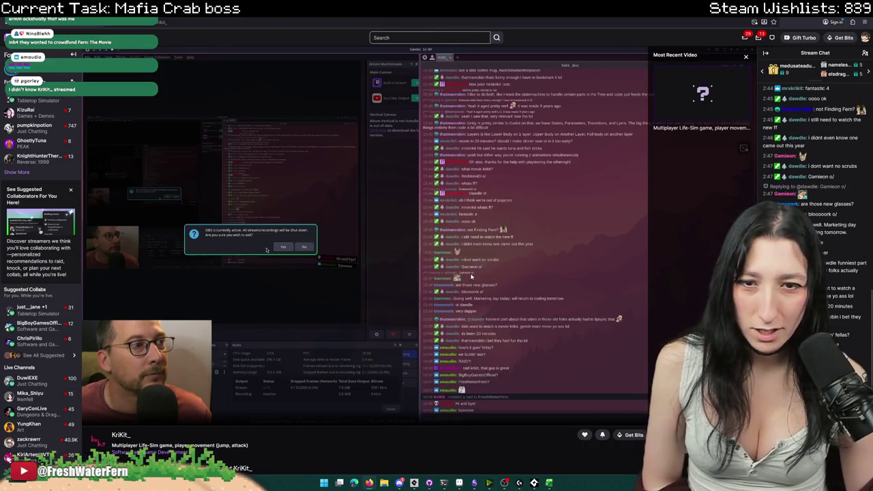
scroll(300, 273, down, 3)
scroll(301, 273, up, 3)
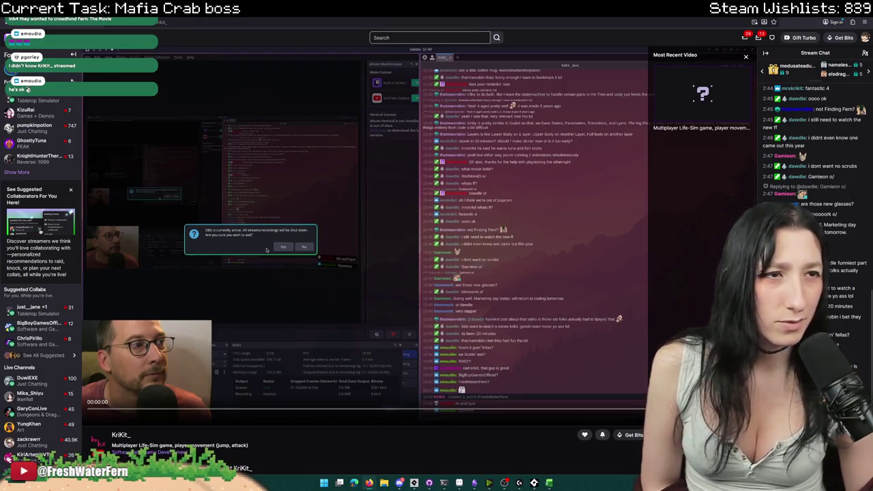
scroll(266, 250, down, 5)
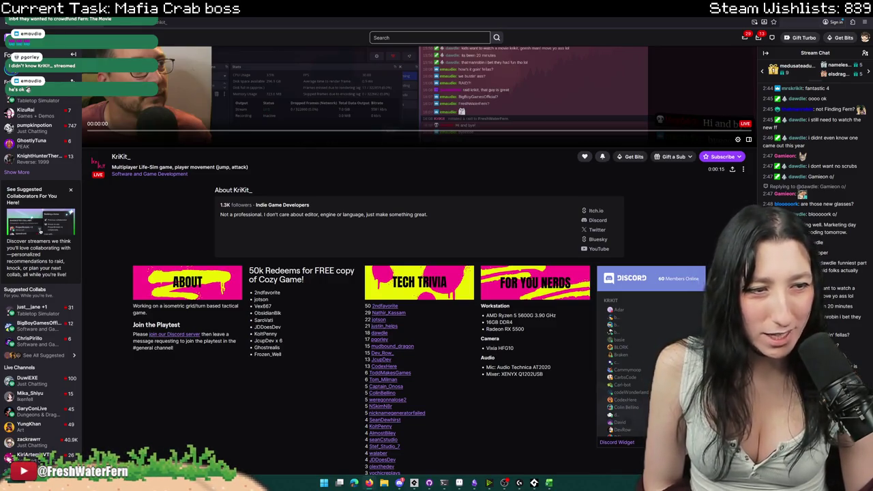
scroll(400, 292, down, 2)
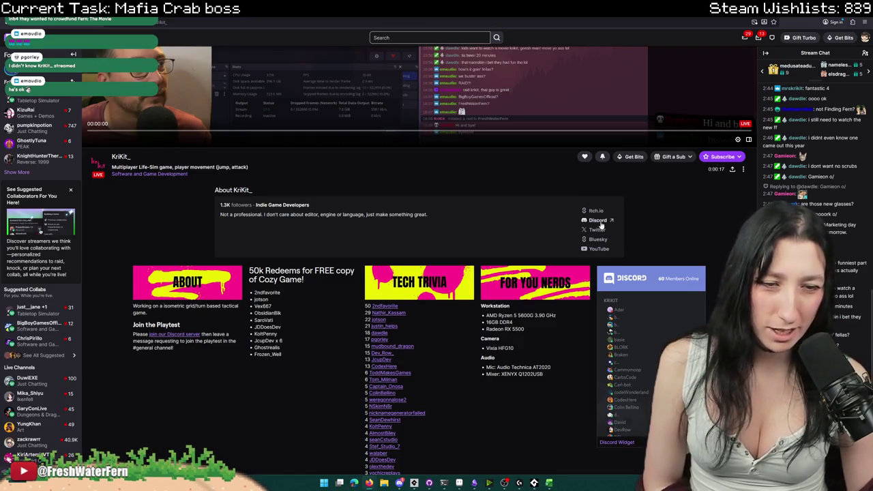
scroll(401, 293, up, 2)
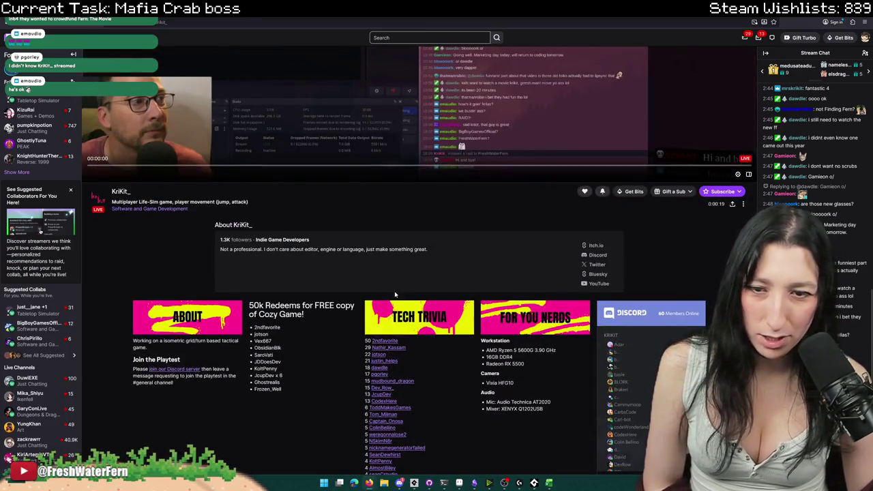
scroll(389, 293, down, 3)
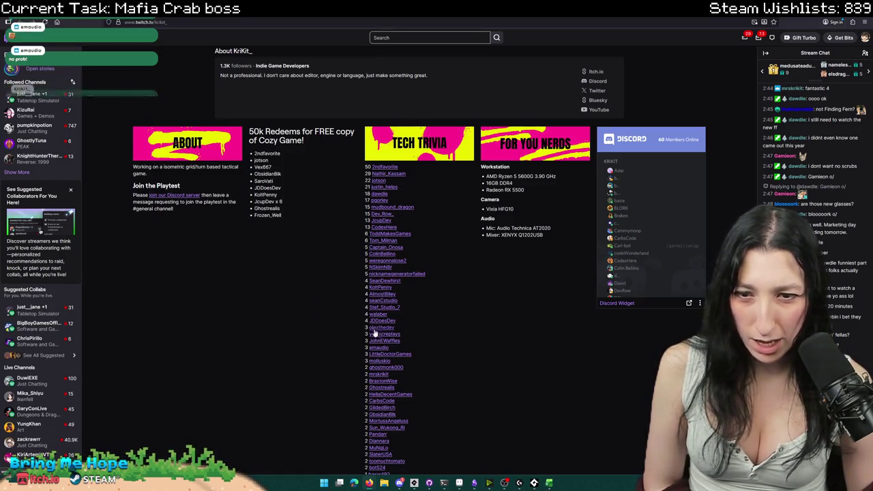
scroll(377, 338, down, 5)
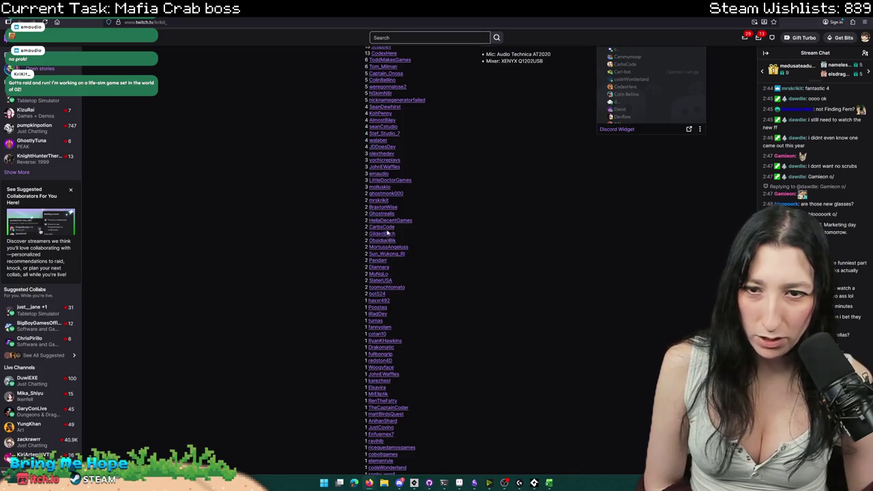
scroll(383, 270, down, 2)
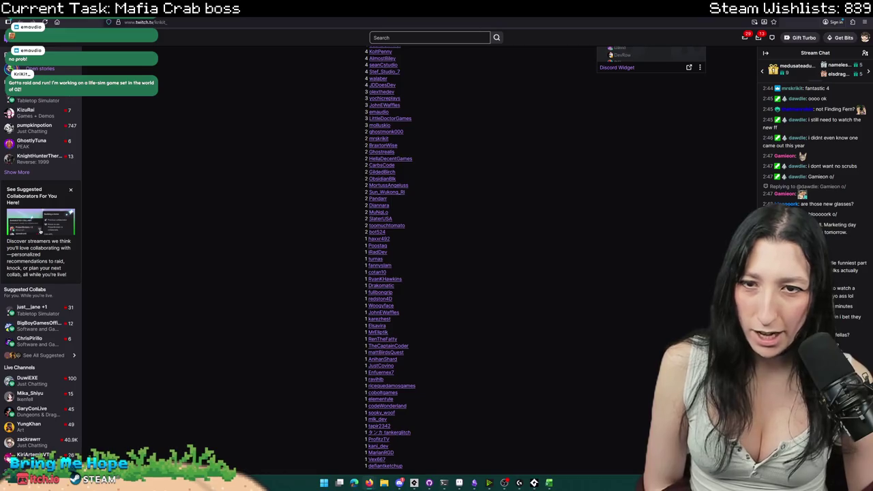
scroll(181, 268, up, 9)
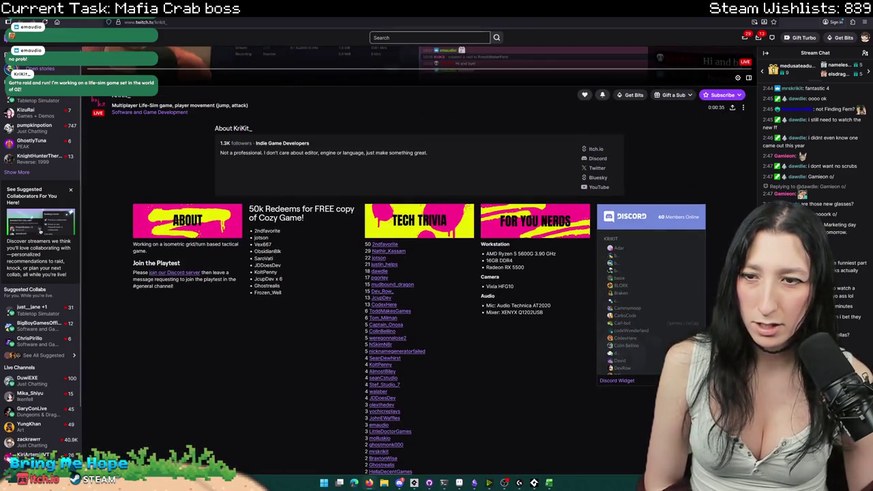
key(alt+Tab)
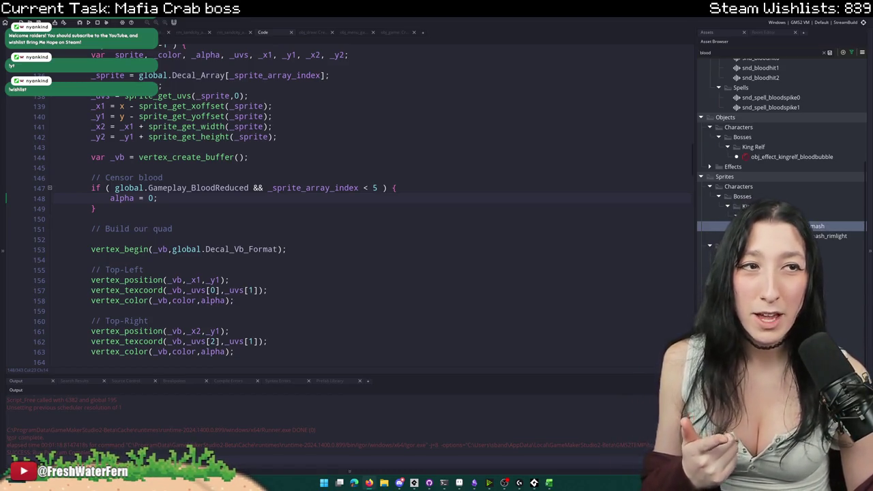
- Switch to the streamer's YouTube channel page showing the 'What does X do for video games?' playlist
key(alt+Tab)
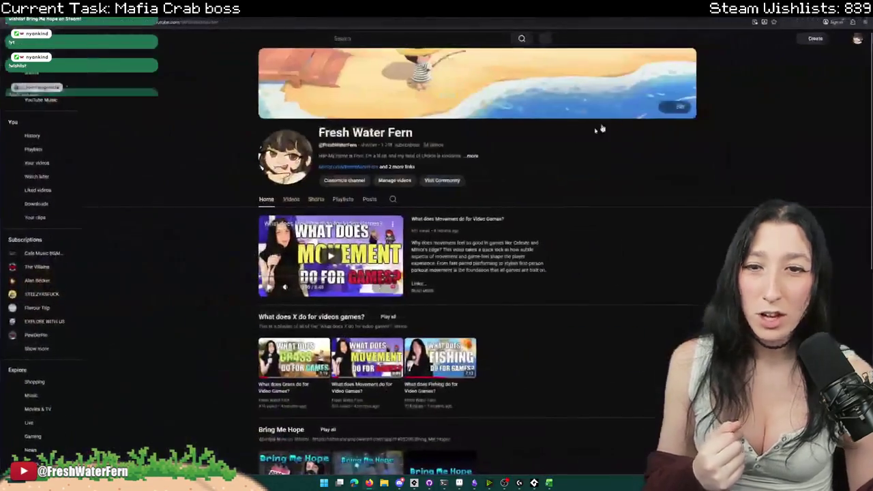
- Play 'How AI Is Ruining Indie Games' from the Videos list, skipping ahead from 2:45 to 6:38
click(297, 202)
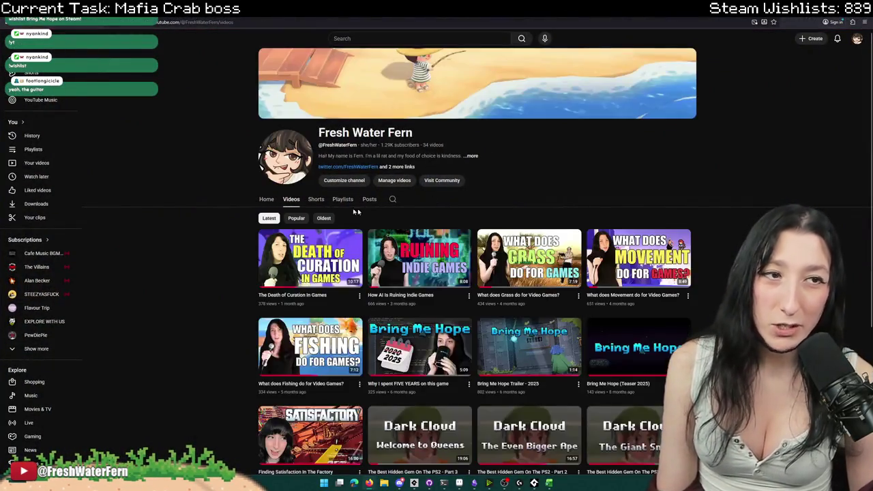
click(412, 262)
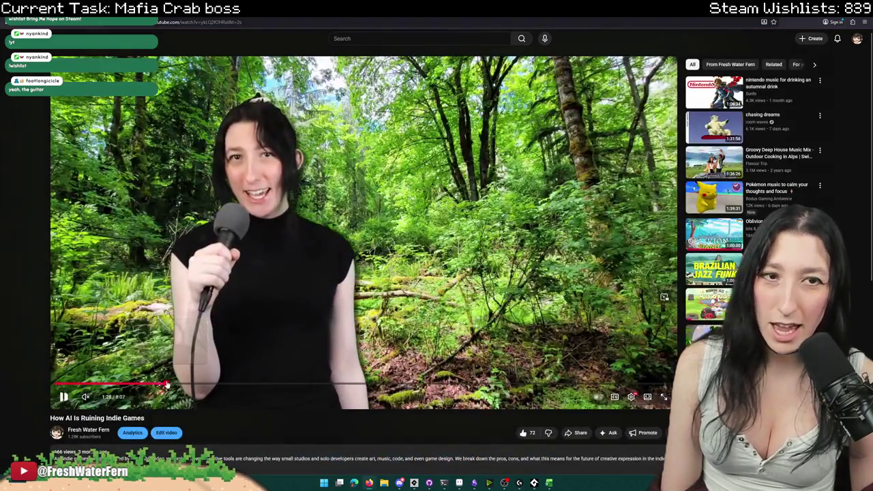
drag(157, 386, 308, 386)
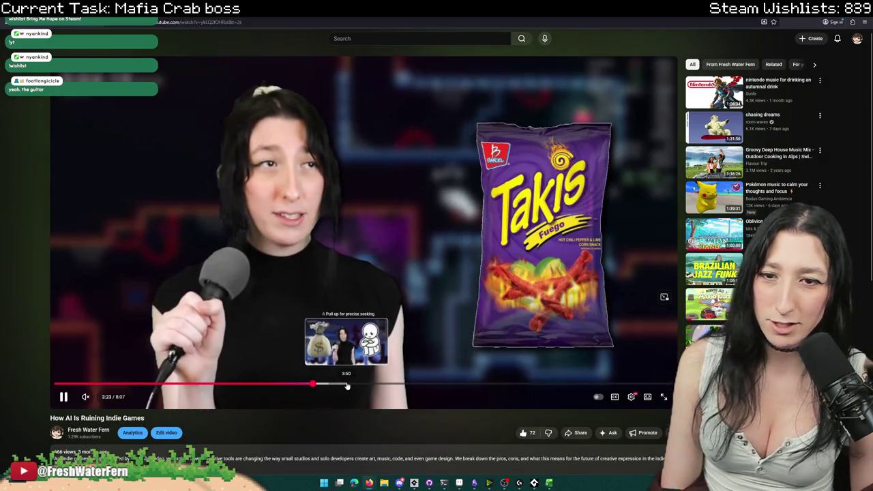
click(346, 386)
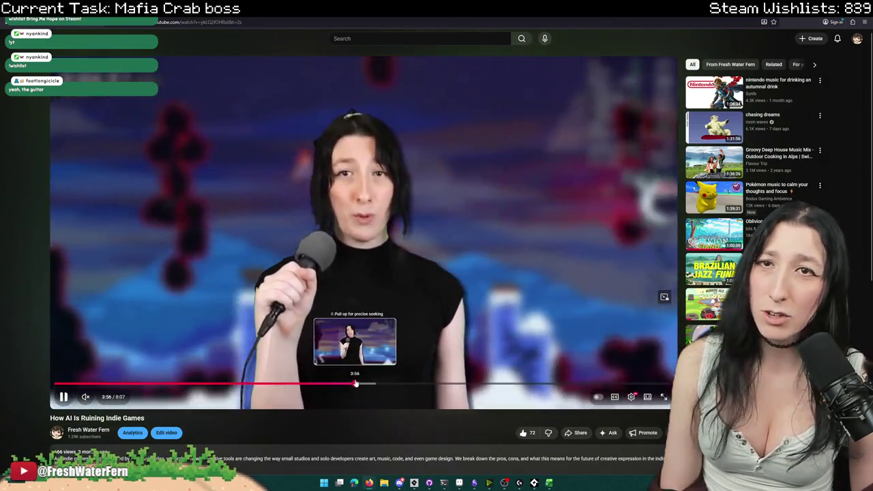
click(356, 385)
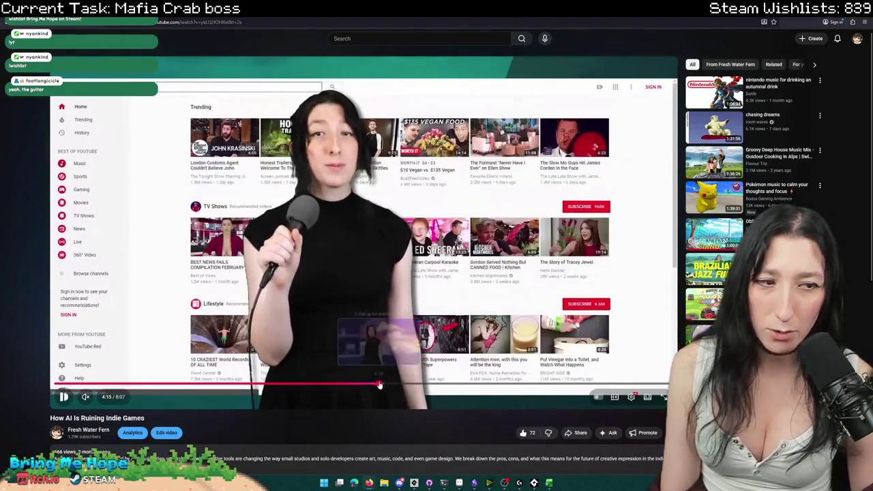
click(380, 383)
click(433, 384)
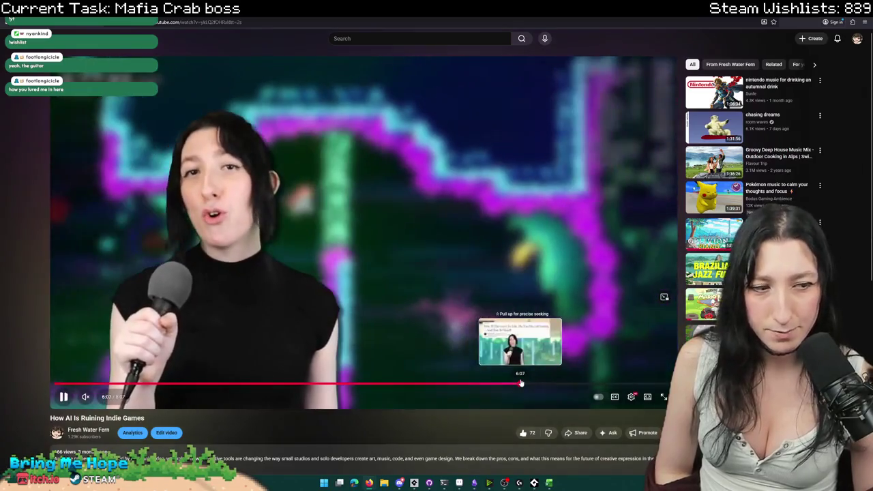
click(522, 385)
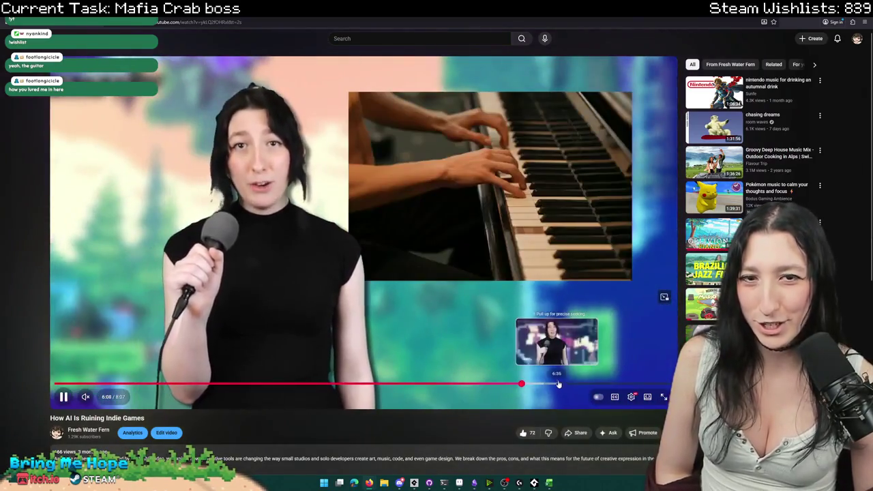
click(560, 385)
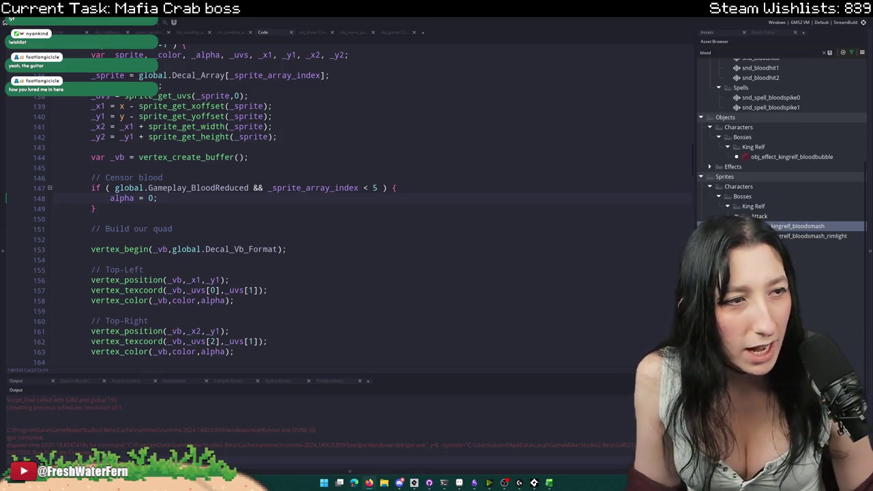
- Browse Dominic Fike Chords & Tabs with Google sign-in dismissed, then start a new-tab search 'dominik fike vampire chords'
key(alt+Tab)
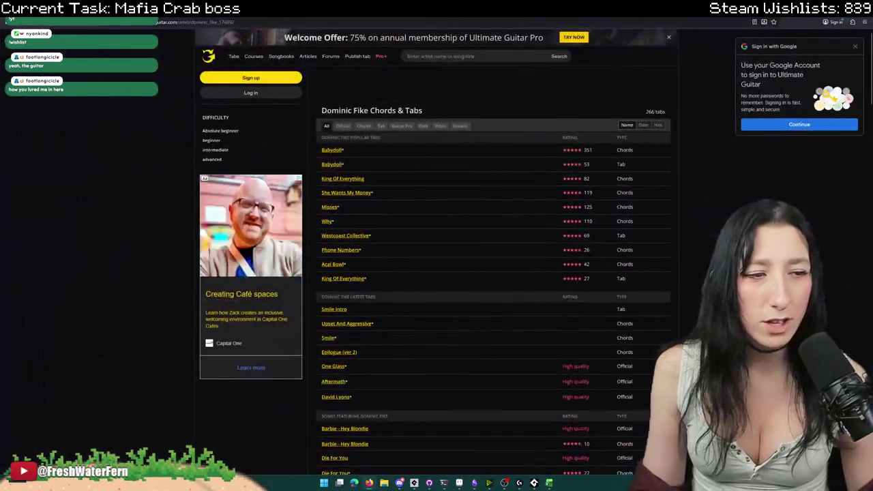
scroll(408, 324, down, 3)
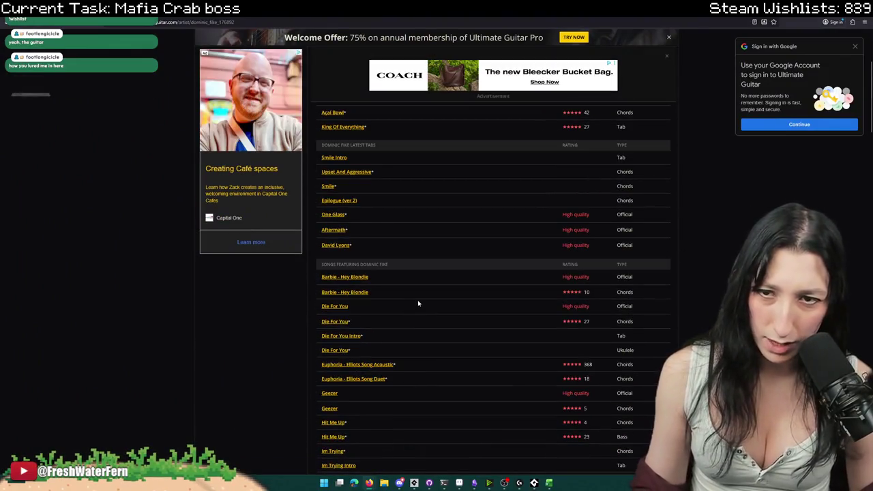
scroll(419, 302, up, 3)
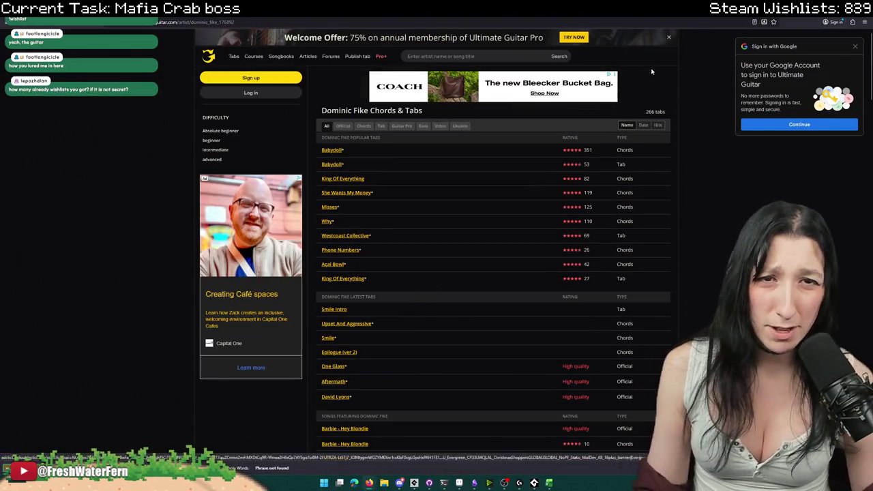
click(772, 140)
scroll(542, 221, down, 20)
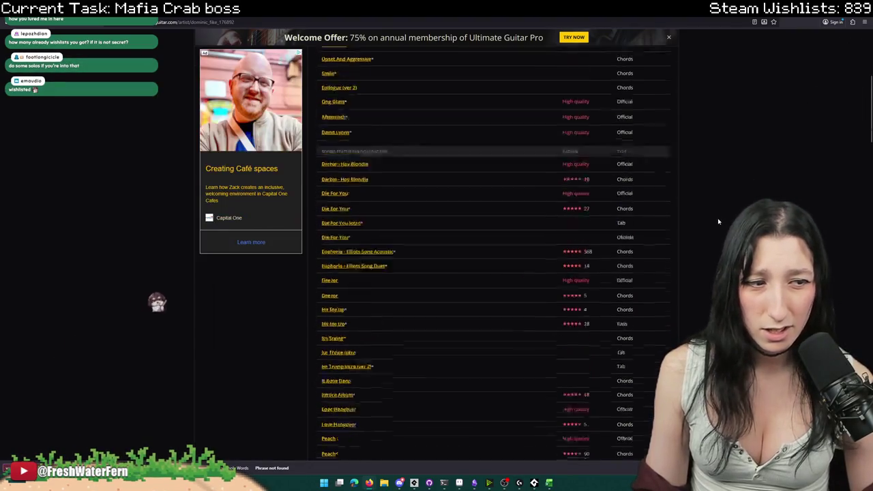
scroll(380, 261, down, 10)
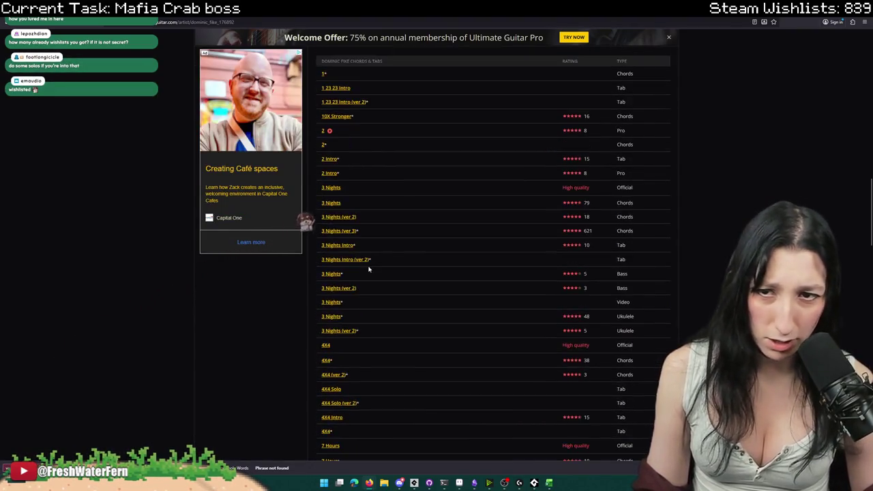
scroll(369, 258, down, 7)
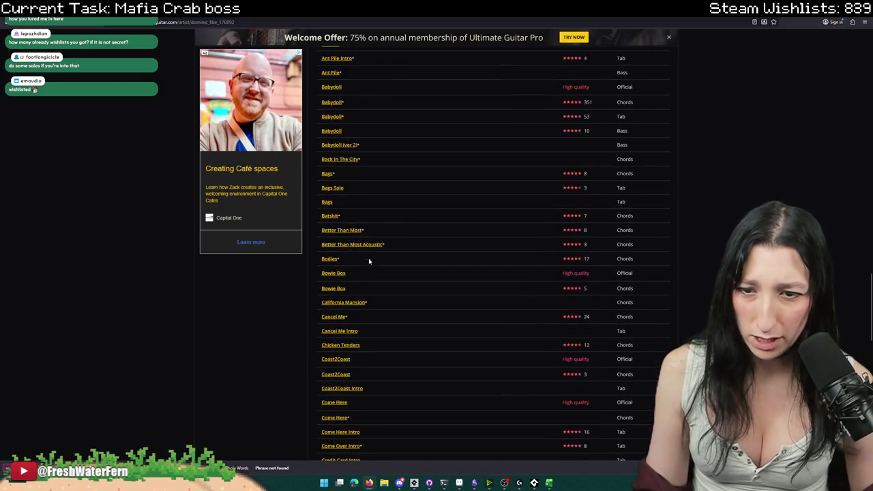
key(Home)
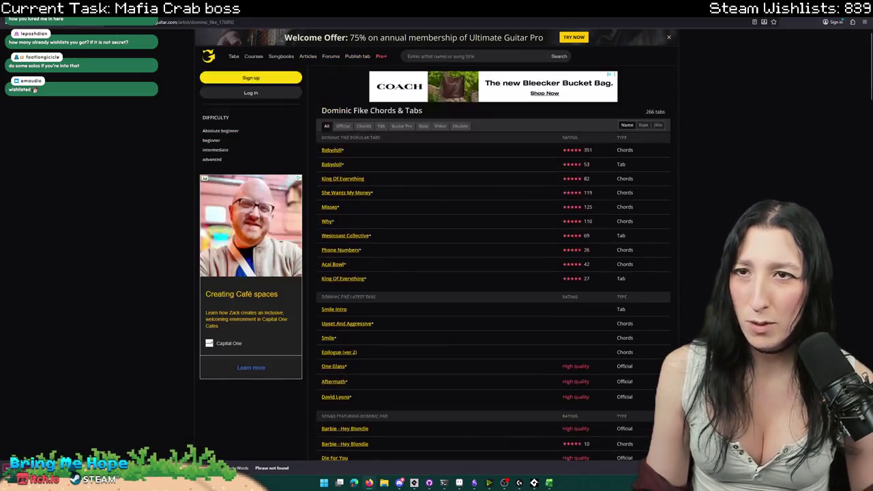
key(ctrl+t)
text(dominik)
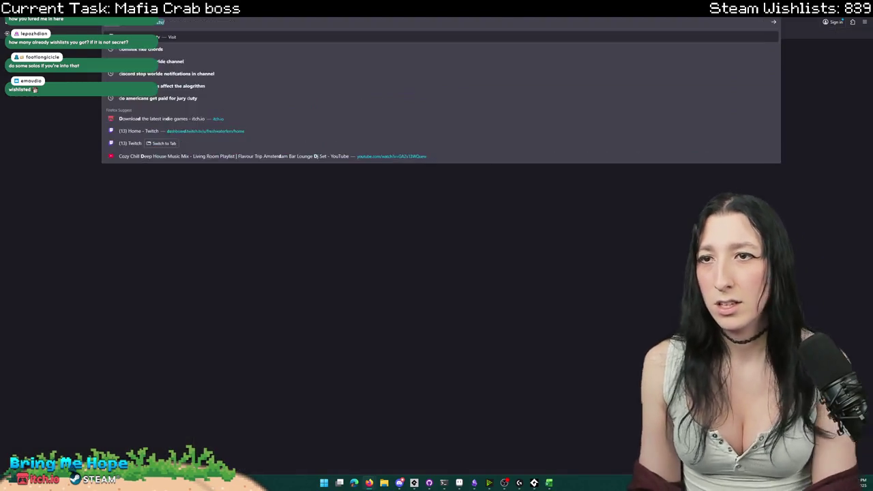
text( fike vampire chords)
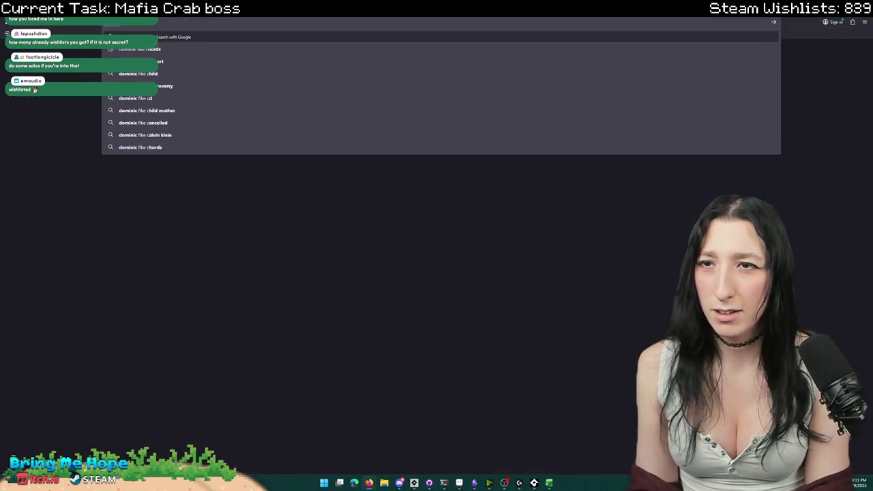
- Search 'dominik fike vampire chords', refine it to 'guitar tab', and open the Ultimate Guitar result
key(Return)
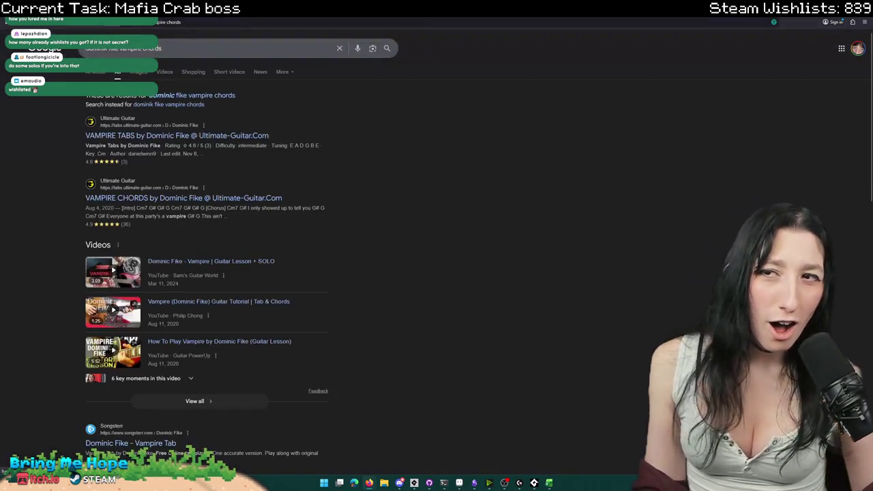
double_click(161, 48)
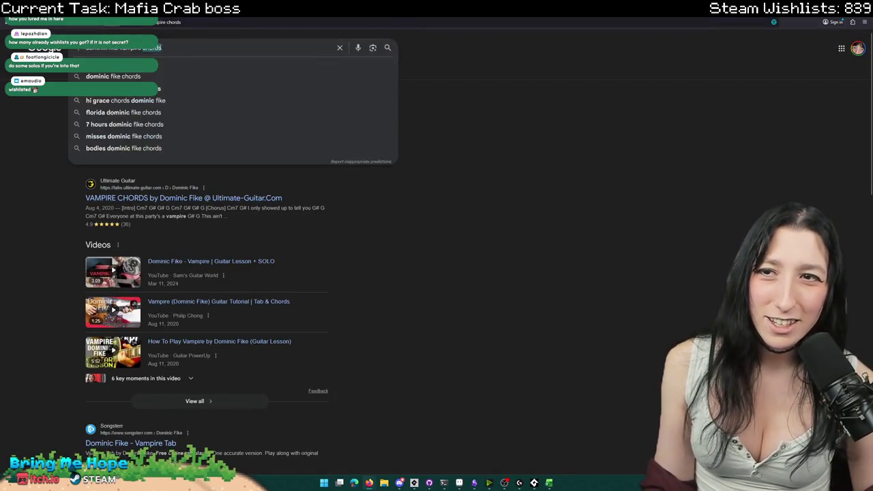
text(guitar tab)
key(Return)
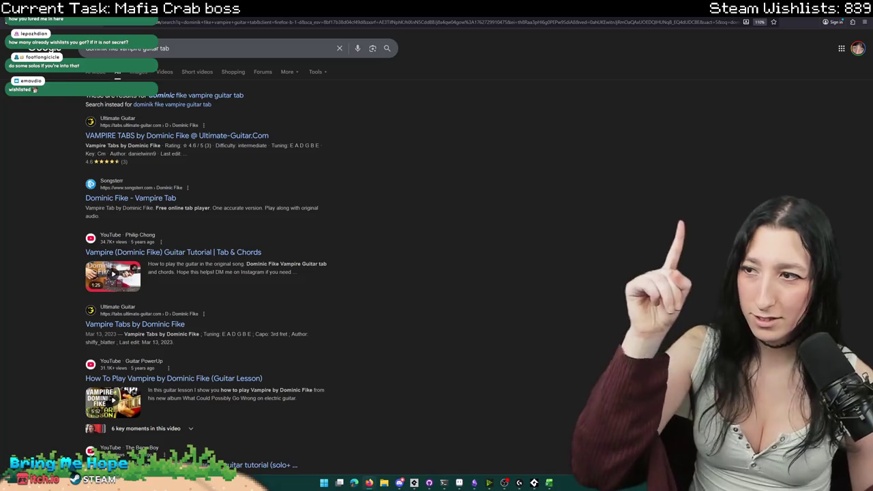
click(263, 135)
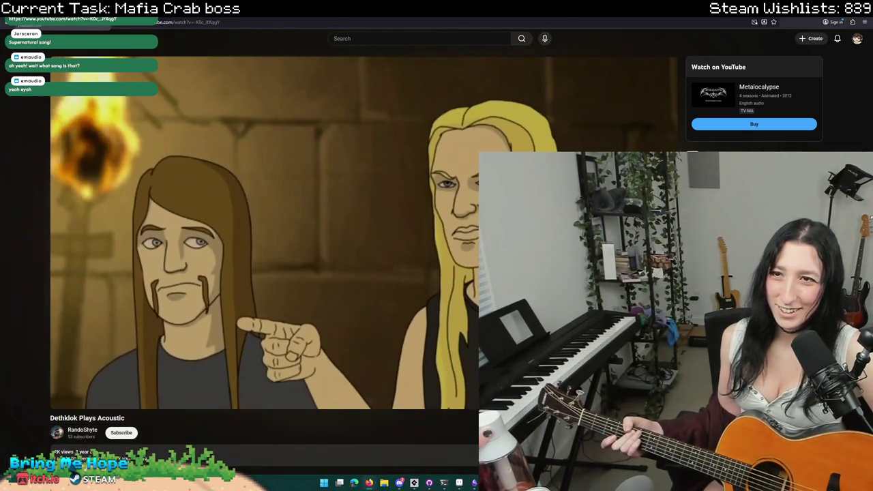
- Switch back to the Vampire tab page with Ctrl+Tab
key(ctrl+Tab)
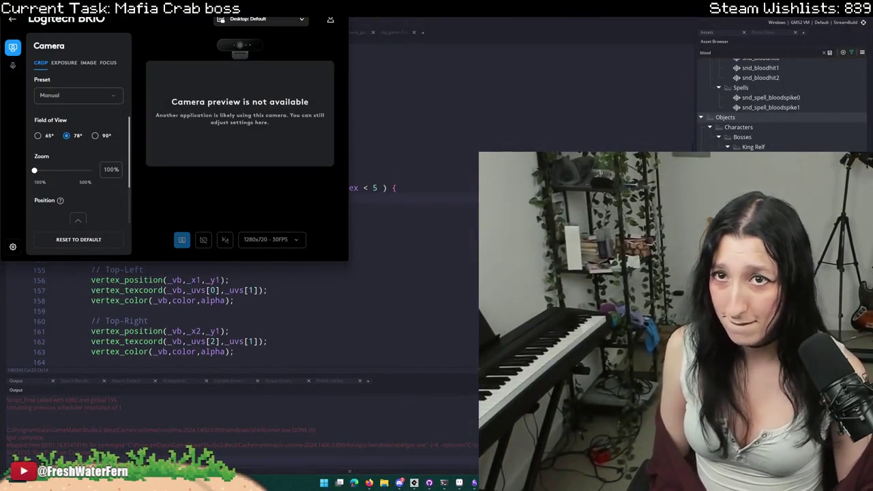
- Close the Logi Tune camera settings window with Alt+F4 to reveal GameMaker's code editor
key(alt+F4)
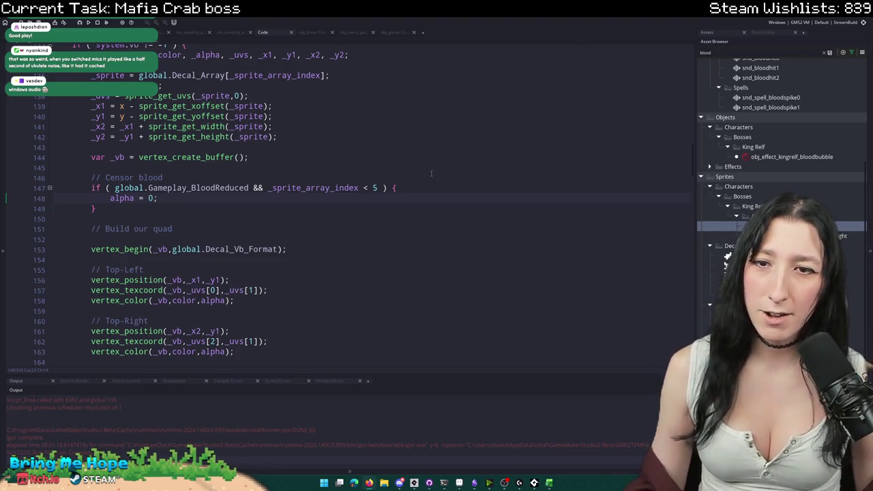
- Close the unneeded script editors, the obj_game settings code and the blood effect object editor
click(137, 33)
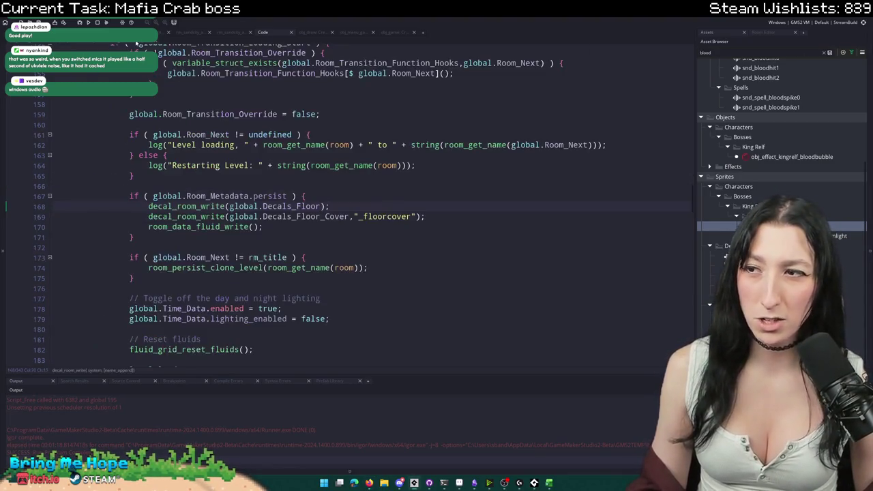
click(314, 32)
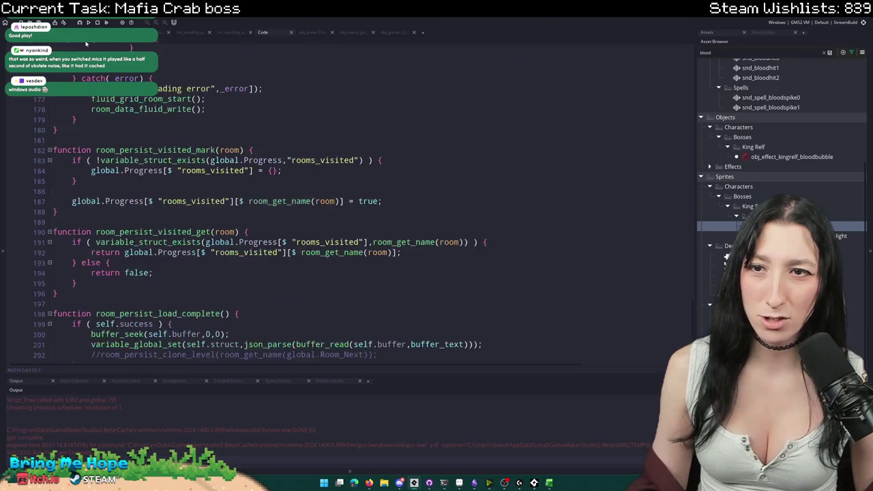
middle_click(273, 32)
middle_click(273, 32)
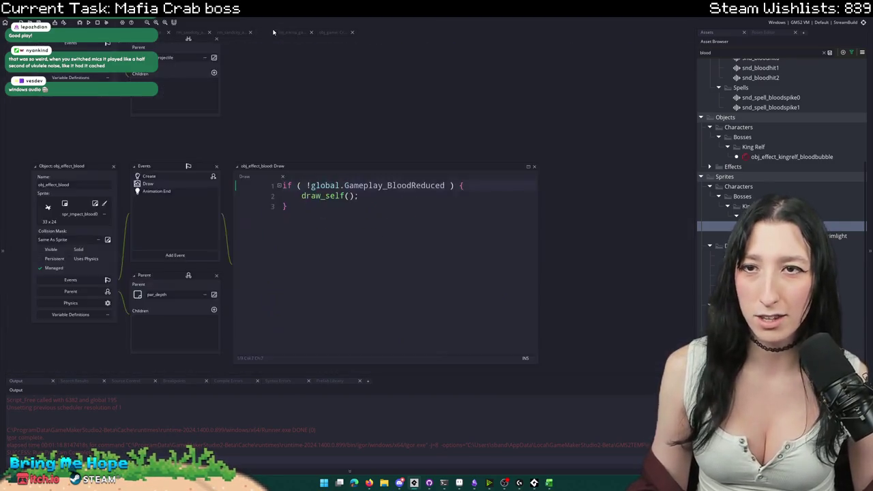
middle_click(273, 32)
middle_click(273, 32)
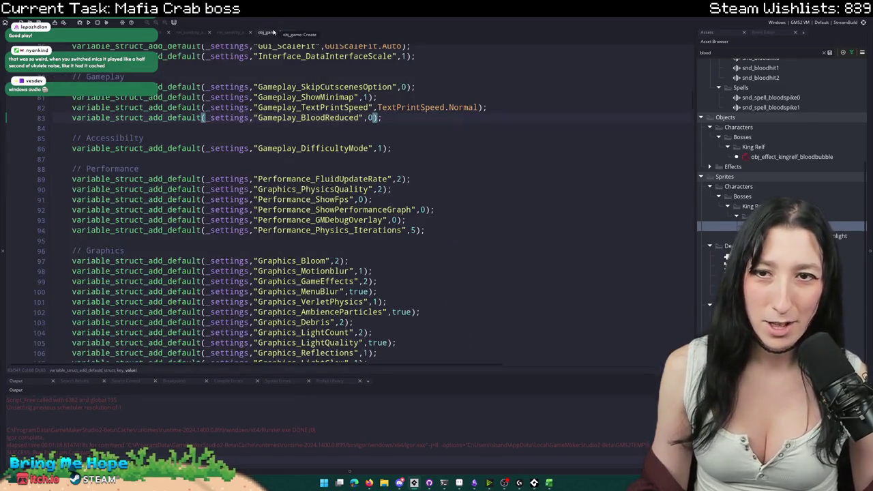
middle_click(273, 32)
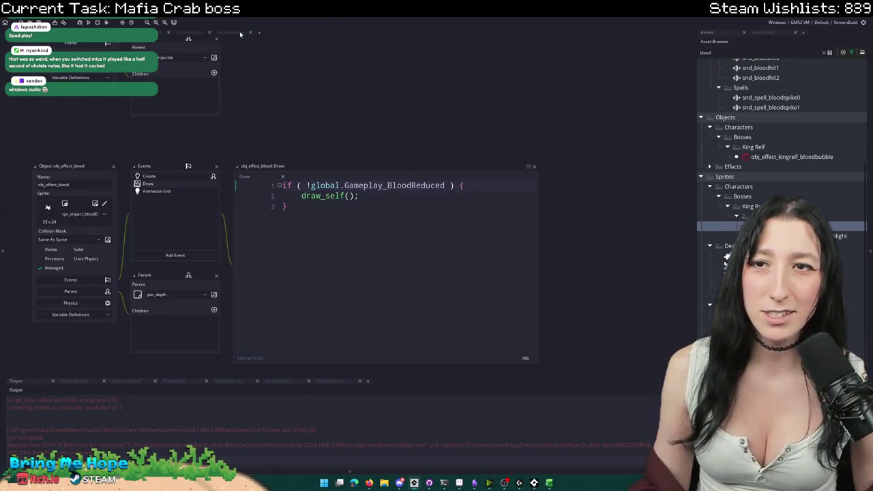
middle_click(261, 33)
- Close the extra room editor and the obj_crabboss, quest and dashshot_test code editors
click(265, 33)
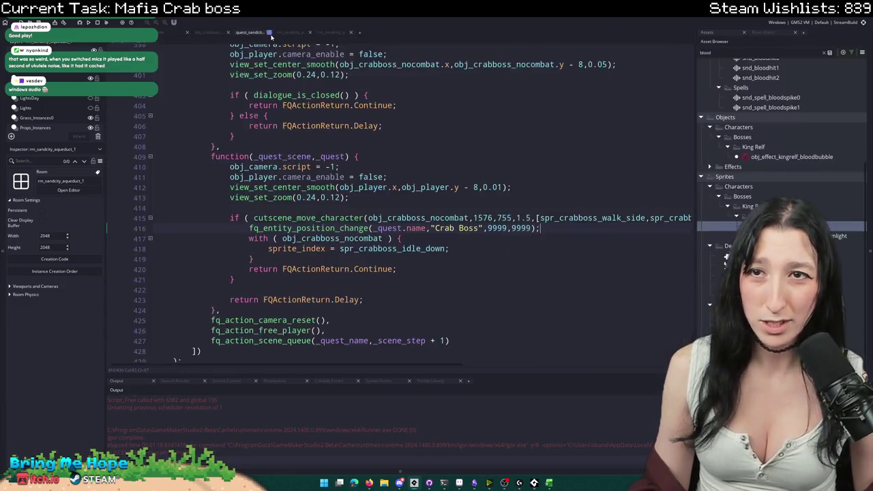
click(286, 33)
middle_click(334, 33)
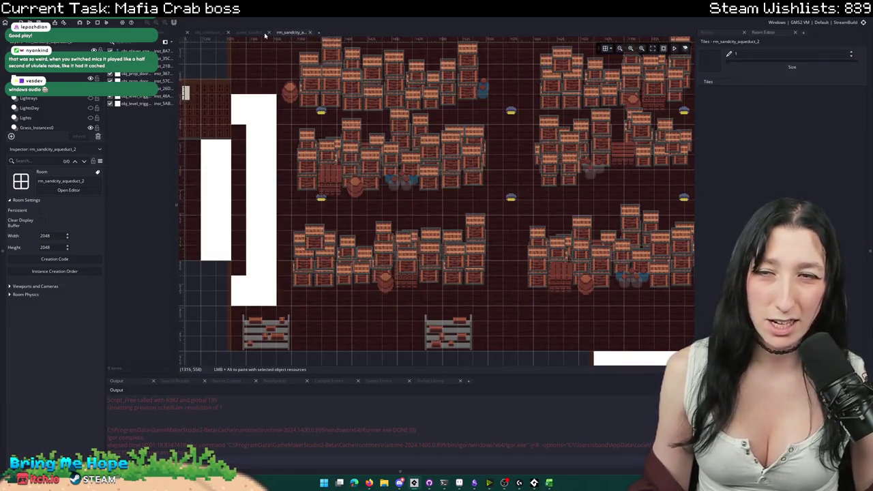
click(262, 33)
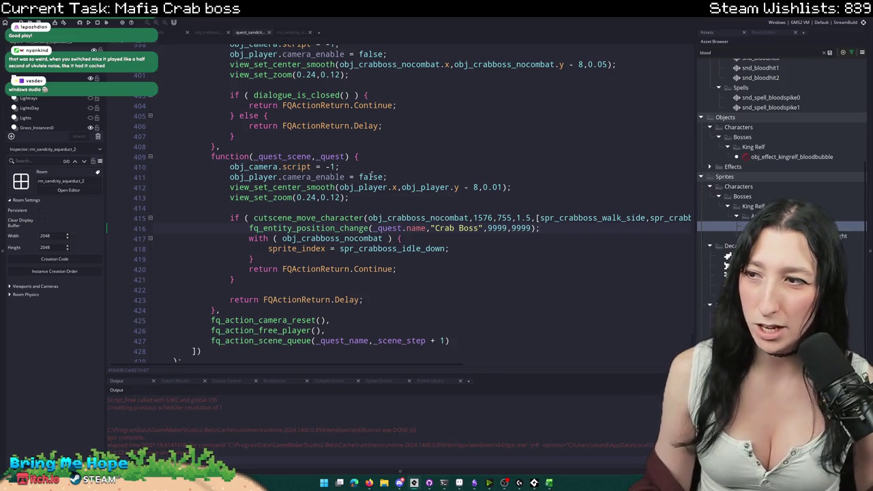
click(209, 33)
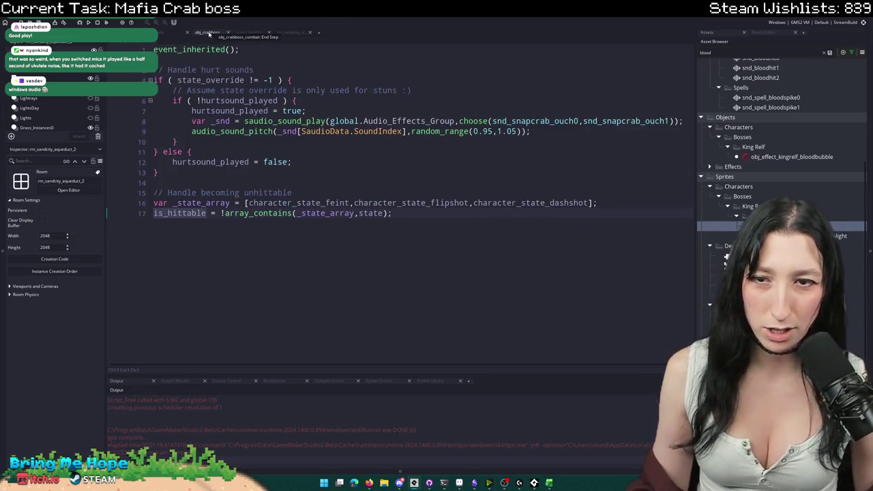
middle_click(210, 32)
middle_click(210, 33)
click(172, 33)
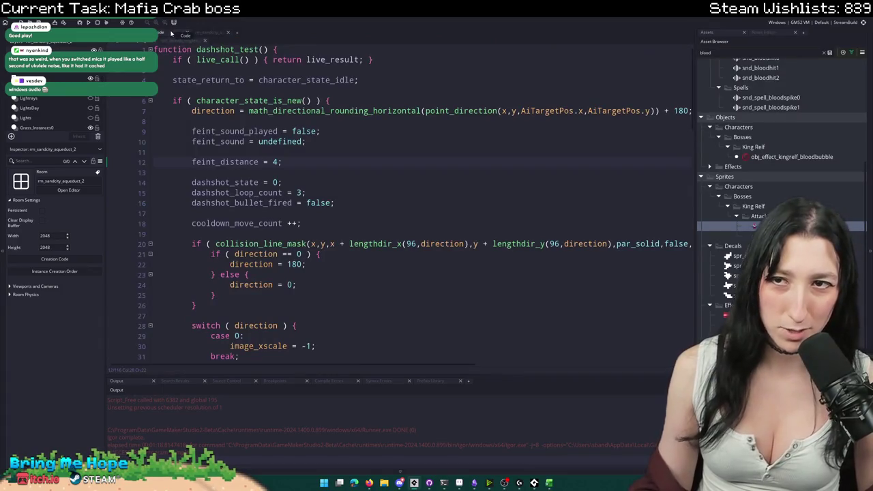
middle_click(171, 33)
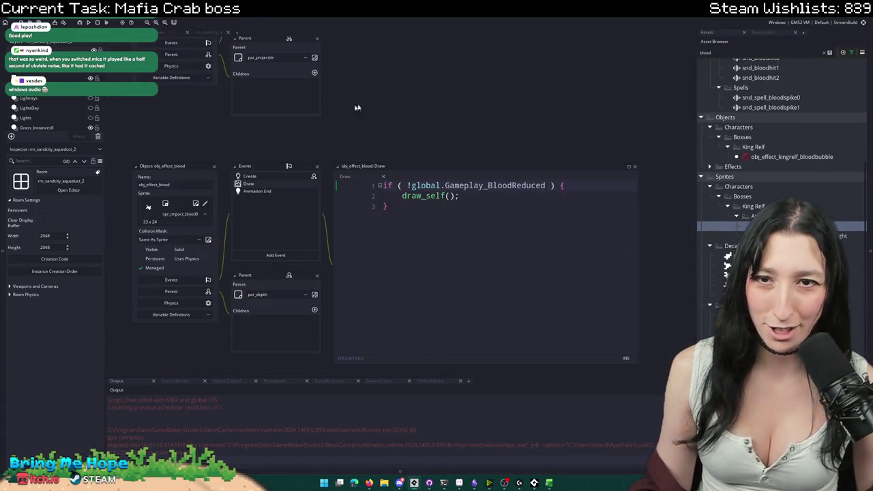
- Discard a stray empty workspace, return to the dashshot_test workspace, then view the rm_sandcity_aqueduct_2 room
scroll(436, 124, down, 3)
scroll(435, 124, up, 3)
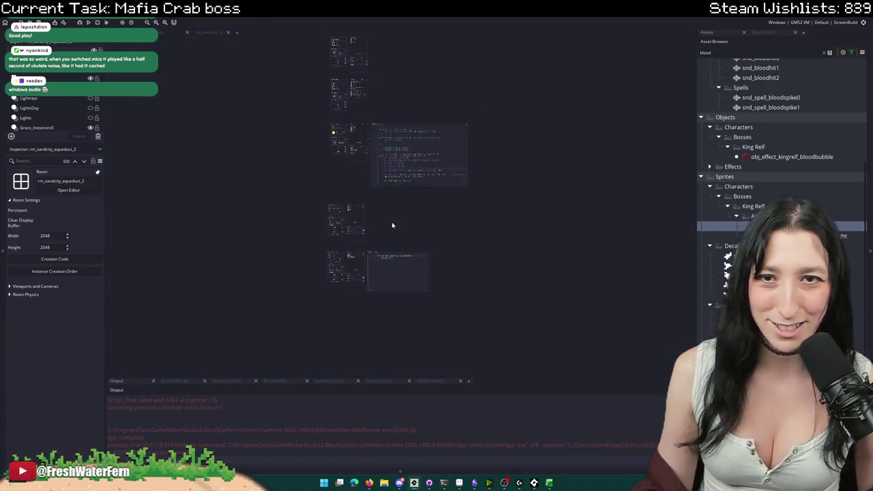
click(237, 32)
middle_click(239, 32)
click(198, 33)
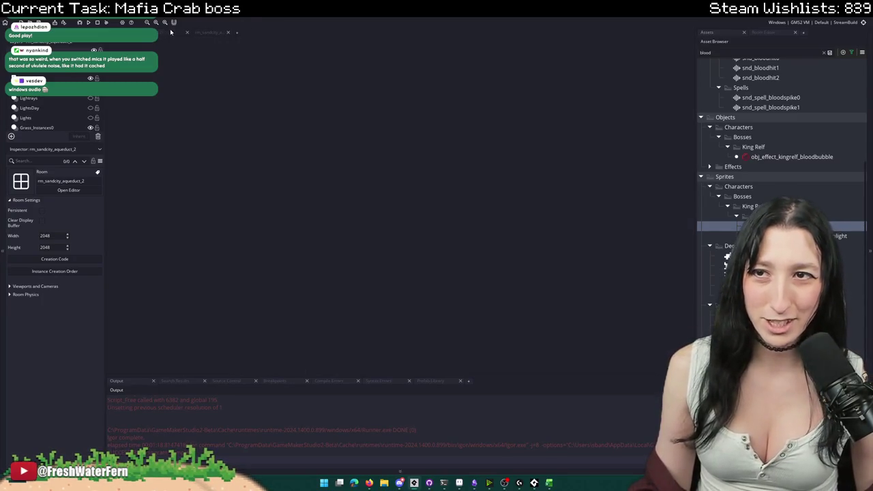
click(180, 33)
click(199, 35)
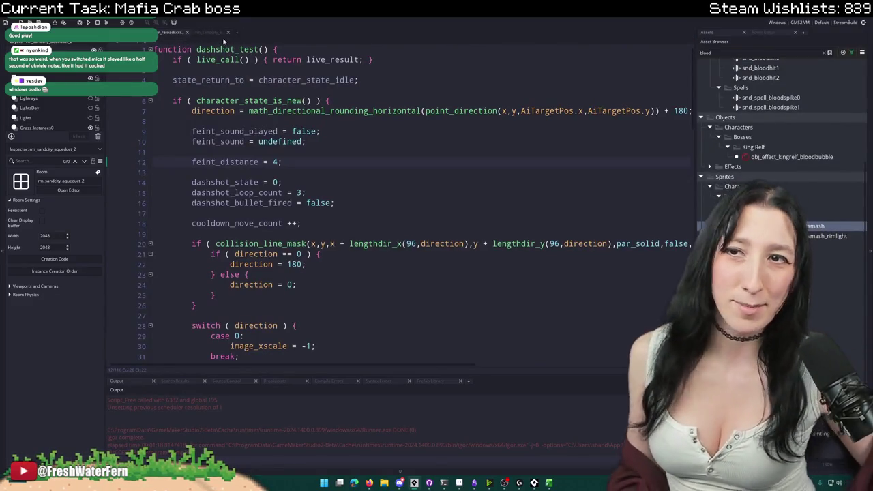
click(214, 33)
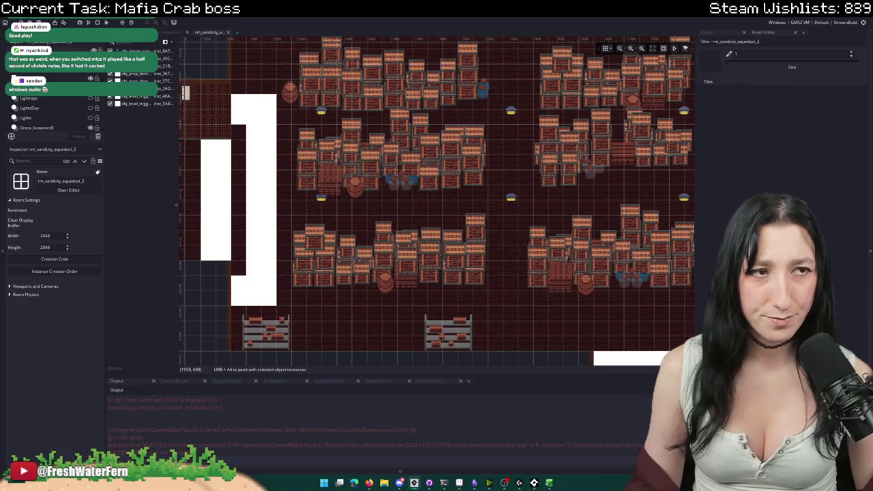
- Pan the aqueduct room, check the crab boss dash frames in Aseprite, and return to GameMaker
scroll(539, 209, down, 3)
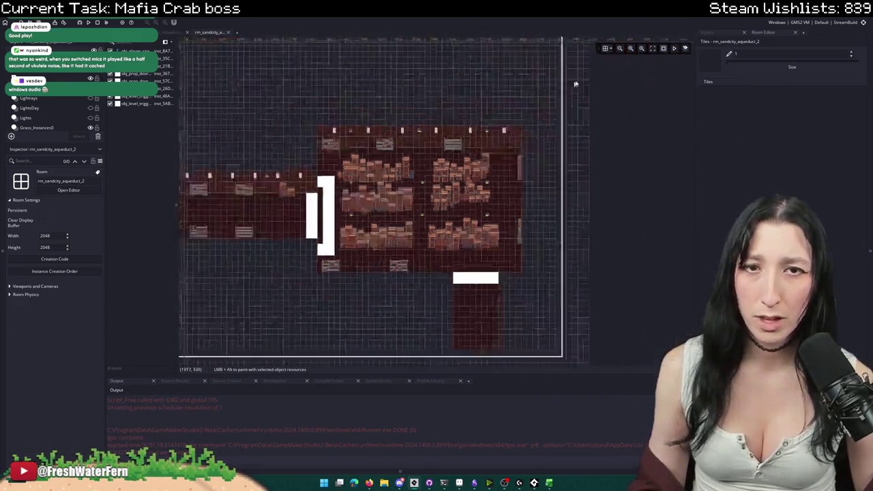
scroll(521, 196, up, 1)
scroll(521, 196, up, 2)
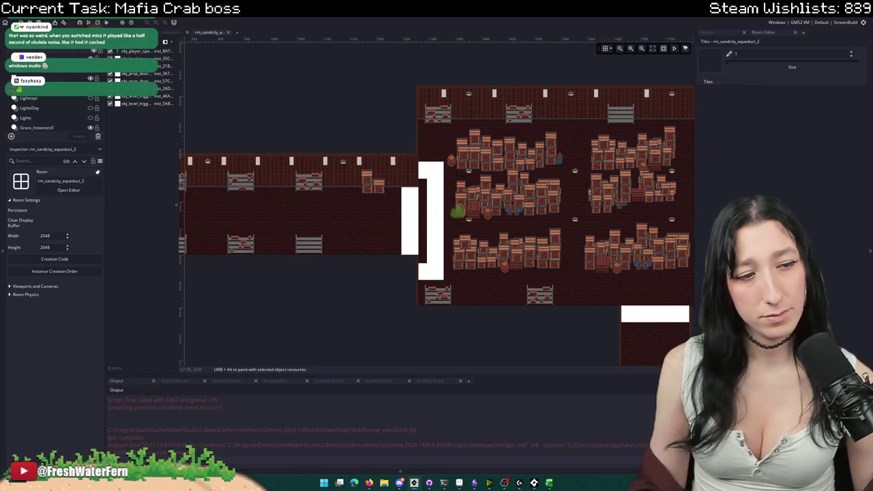
drag(640, 106, 592, 142)
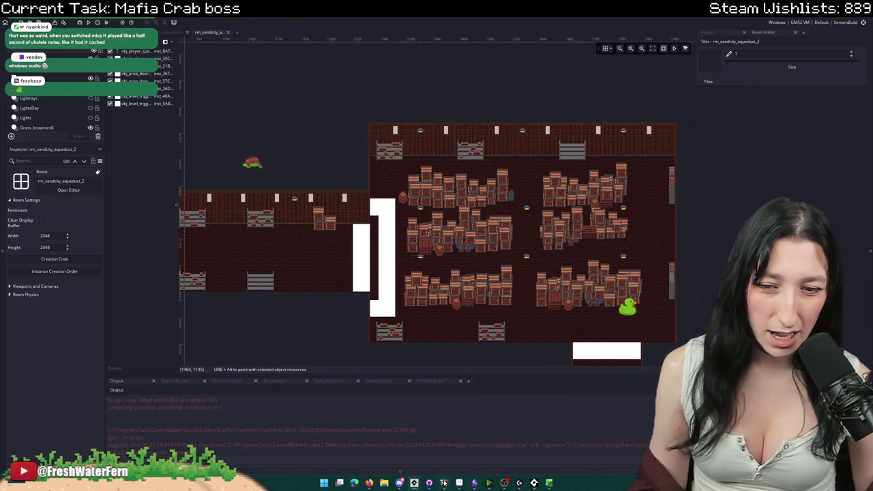
click(457, 483)
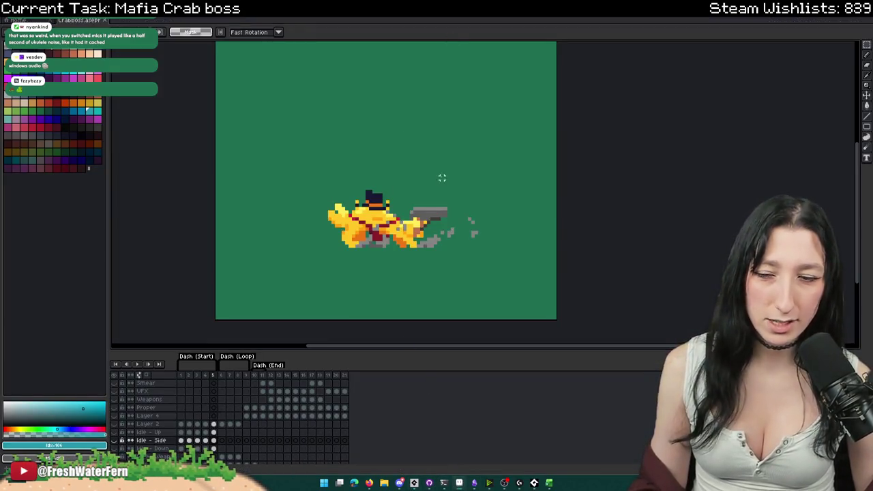
key(alt+Tab)
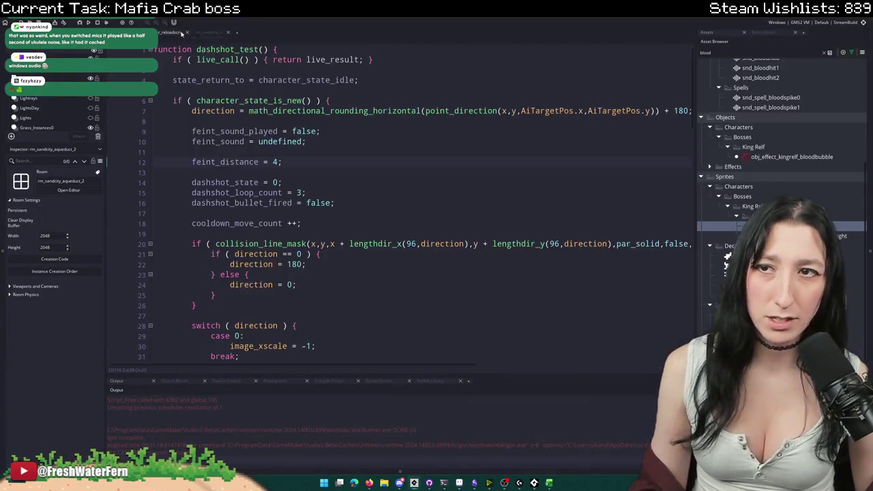
- Find obj_crabboss_combat via 'crabboss' search and open its State functions user event in a full tab
key(ctrl+t)
text(crab)
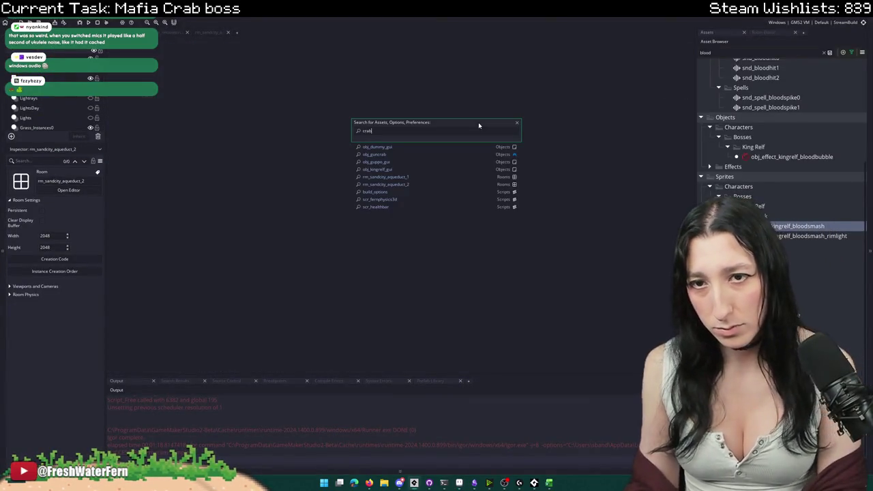
text(boss)
key(Down)
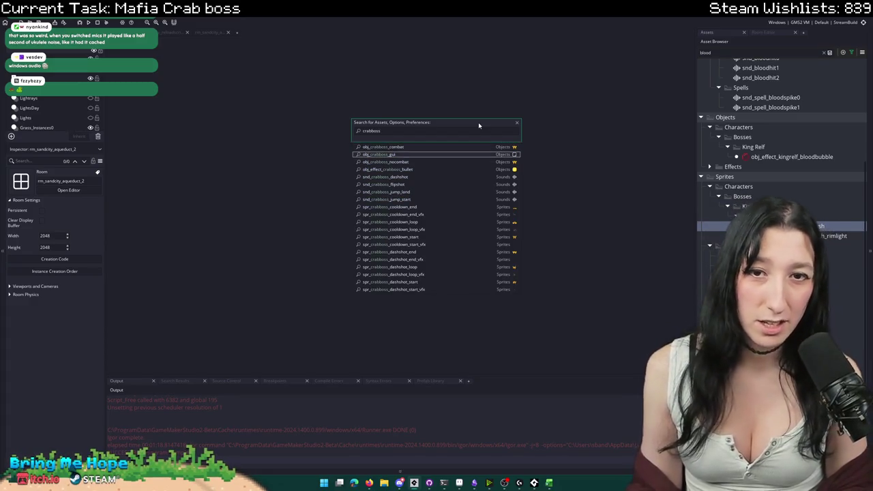
key(Up)
key(Return)
scroll(375, 137, down, 1)
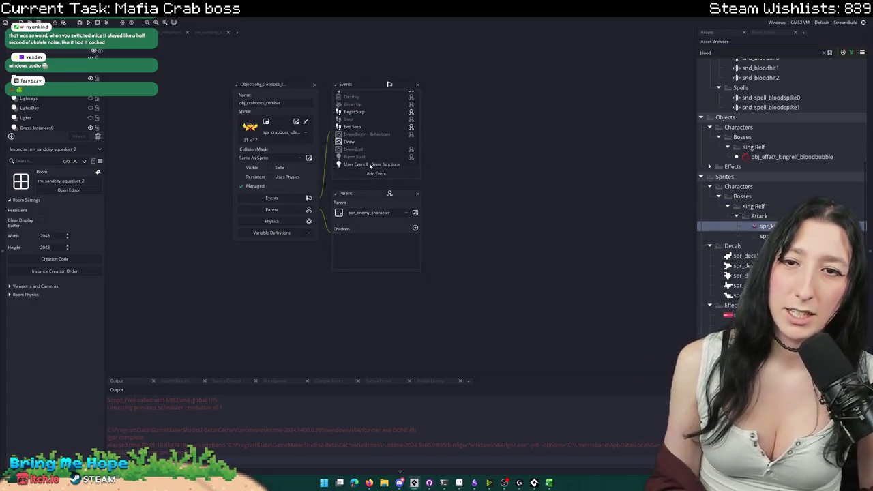
click(381, 165)
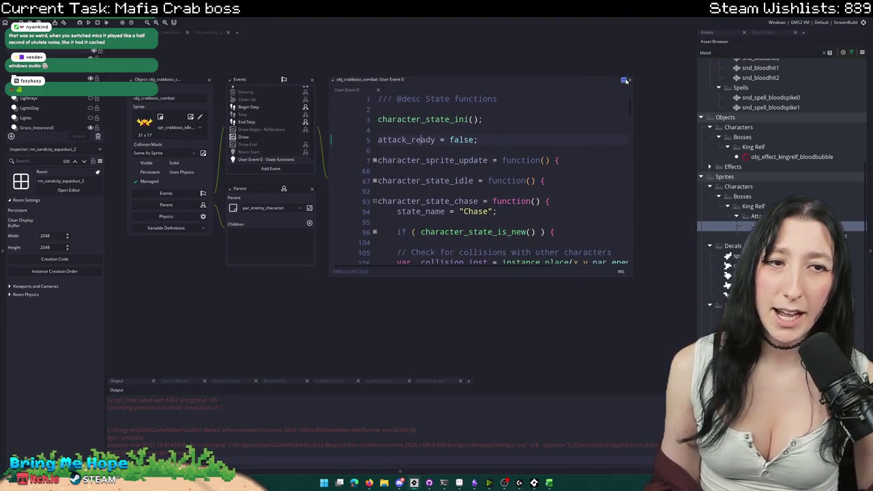
double_click(597, 91)
- Search the code for 'snapc', unfold the dash movement block at line 377, and place the cursor on line 381
key(ctrl+f)
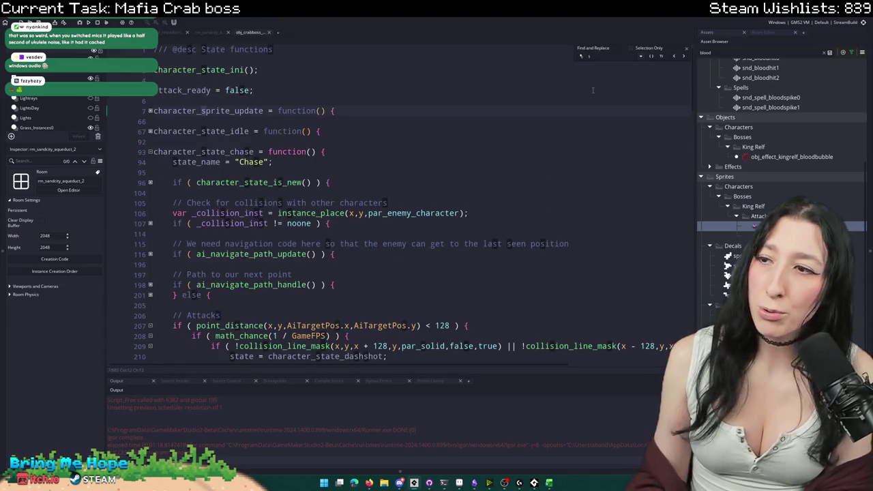
text(snapc)
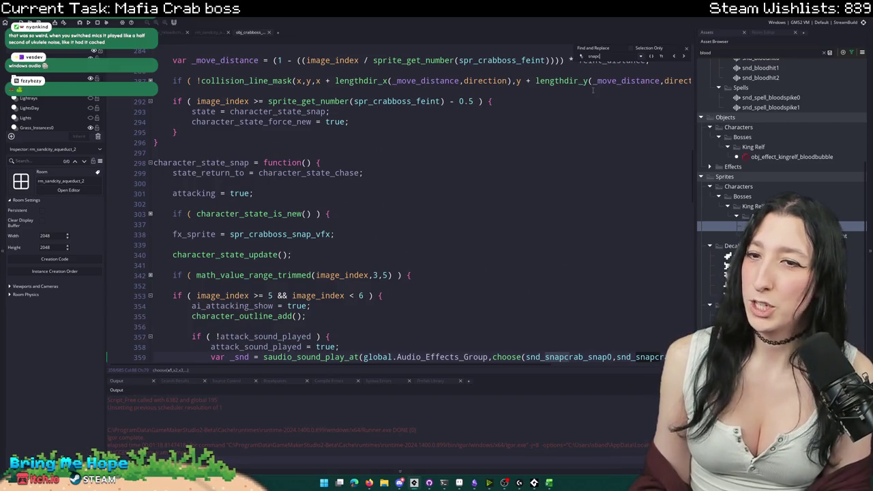
scroll(277, 321, down, 6)
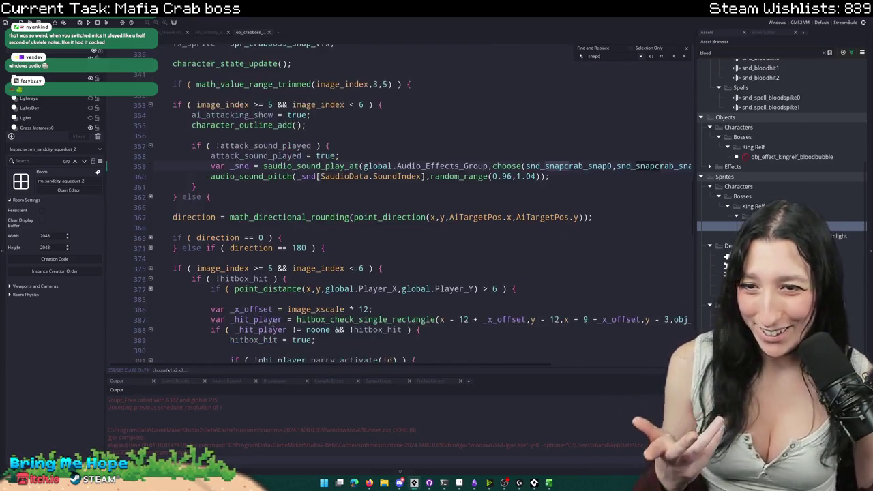
scroll(276, 321, down, 3)
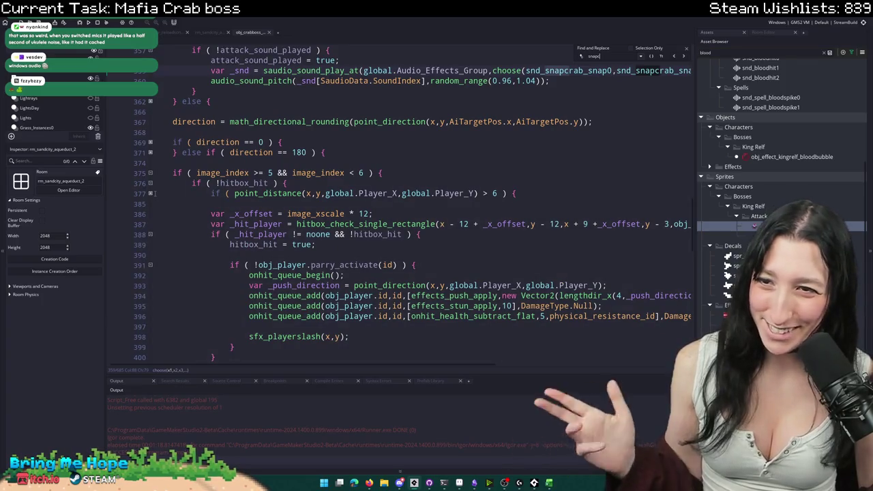
click(151, 194)
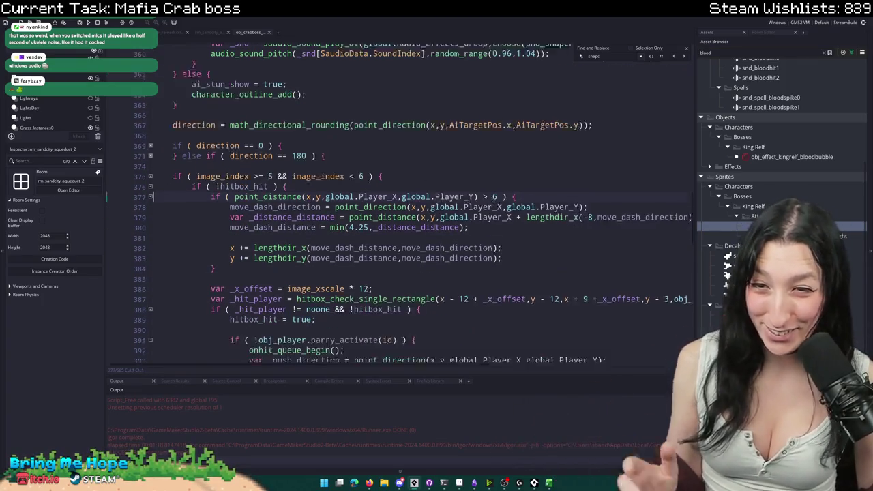
scroll(495, 126, down, 1)
click(524, 171)
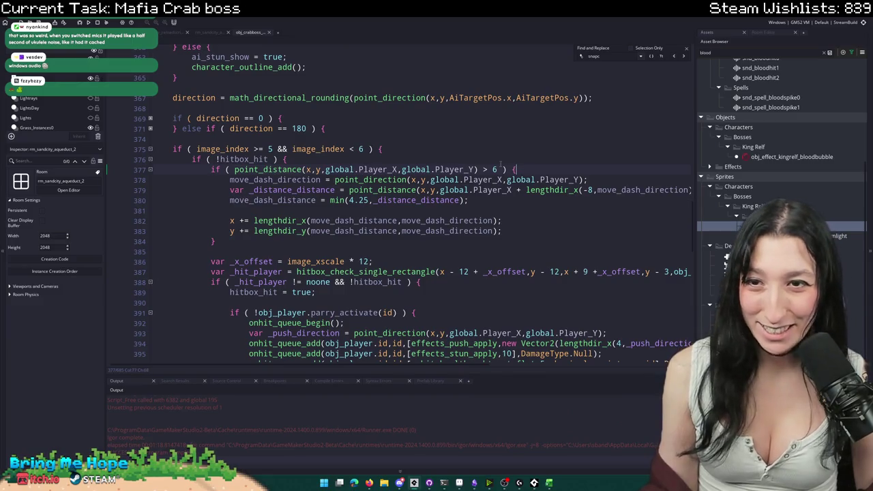
click(515, 210)
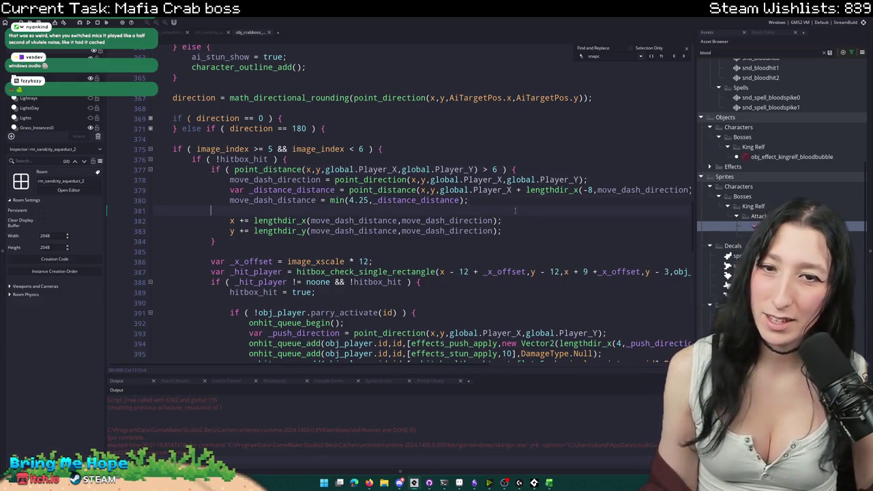
- Start an 'if ( place_meeting(' collision check on a new line in the snap dash block
key(Return)
key(Return)
key(Up)
text(if ( palce)
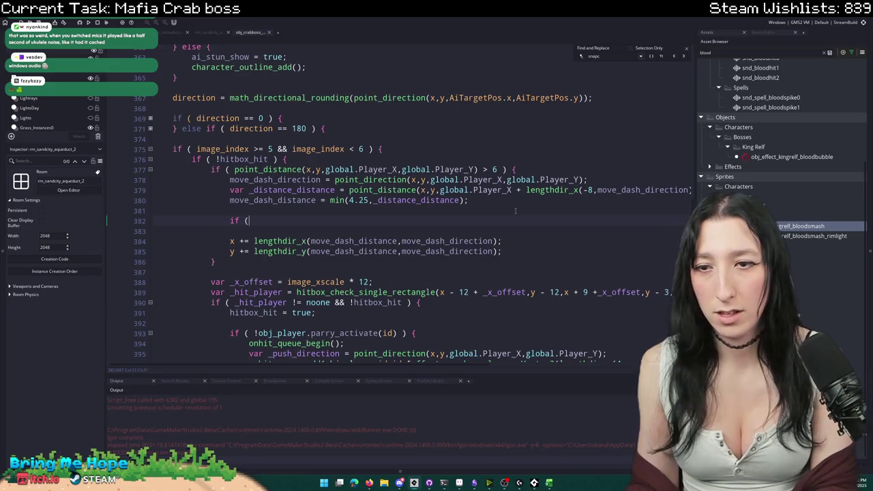
key(BackSpace)
key(BackSpace)
key(BackSpace)
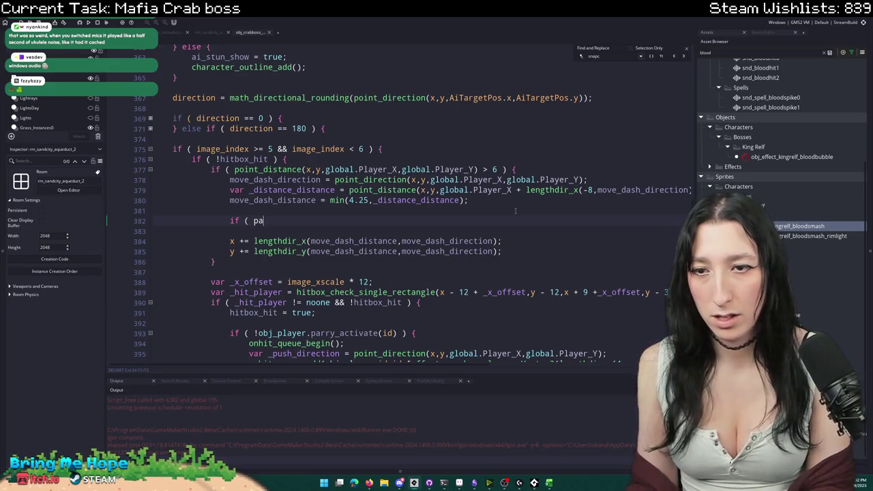
text(lace_meet)
key(BackSpace)
key(BackSpace)
key(BackSpace)
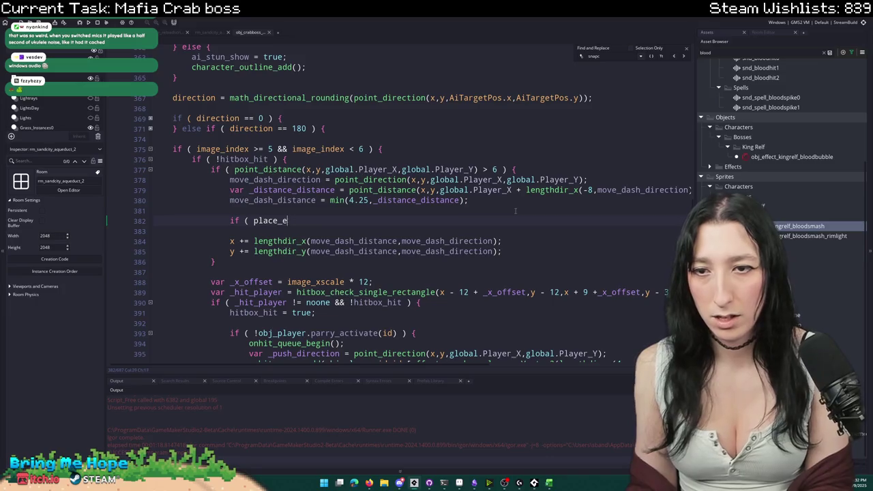
key(Return)
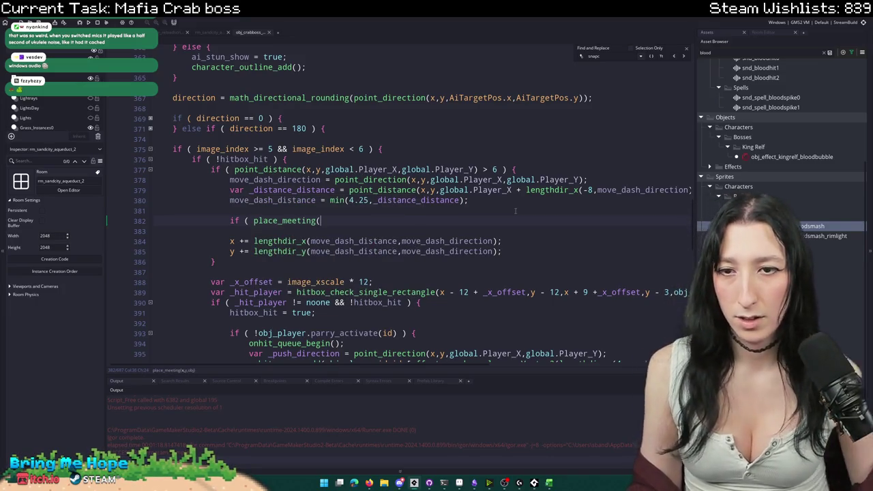
- Add 'var _x_move =' above the check, filled with the copied lengthdir_x movement expression
mouse_move(501, 241)
mouse_down()
mouse_move(231, 241)
mouse_move(503, 252)
mouse_move(502, 241)
mouse_up()
key(ctrl+c)
click(452, 221)
key(ctrl+v)
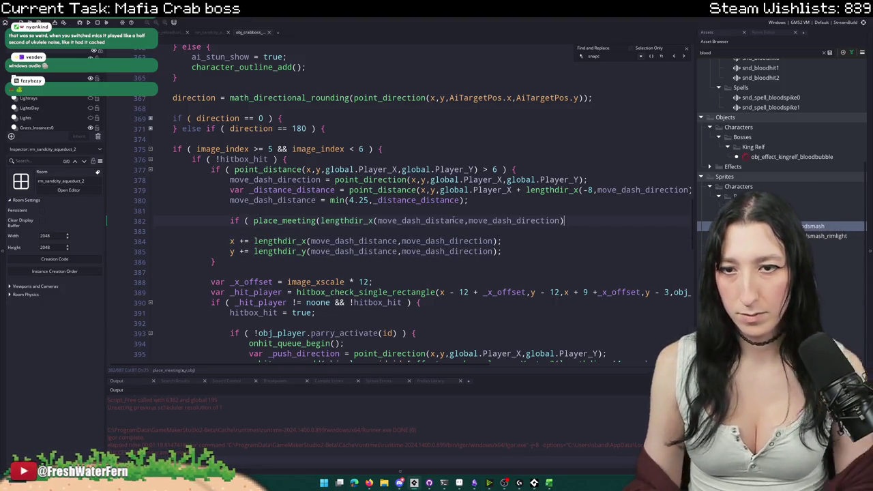
key(ctrl+z)
key(Return)
text(var )
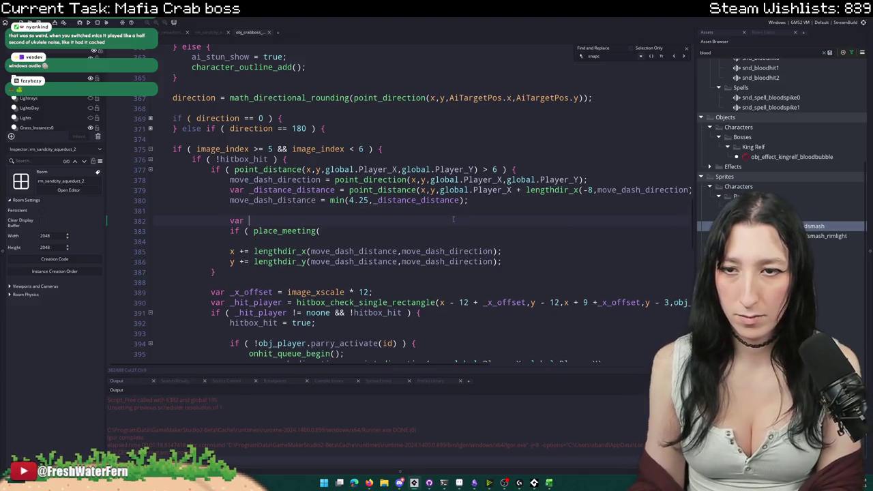
text(_x_move =)
key(ctrl+v)
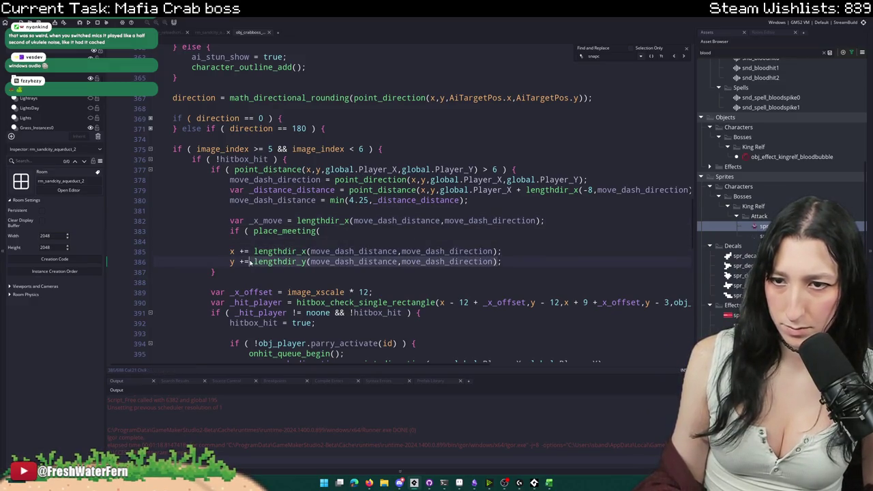
- Duplicate that line into 'var _y_move' using the lengthdir_y vertical movement expression
click(582, 218)
key(ctrl+d)
click(262, 230)
key(BackSpace)
text(y)
drag(297, 231, 541, 232)
key(ctrl+v)
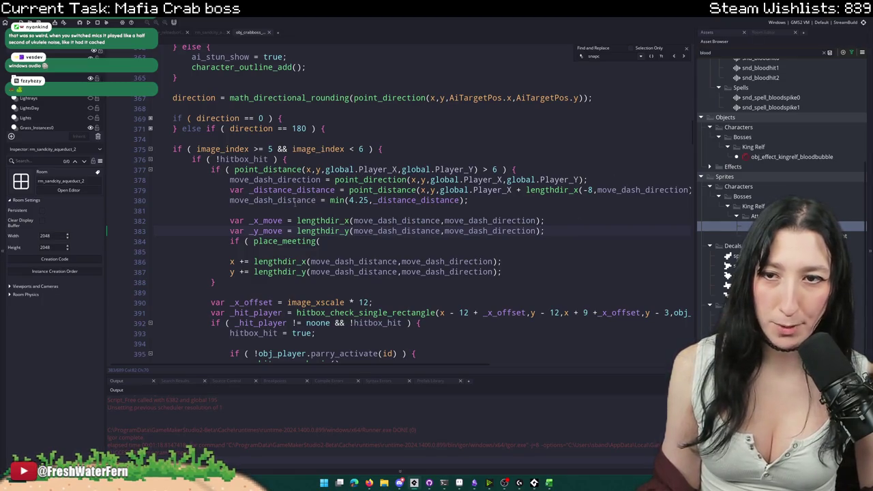
- Pass _x_move and _y_move as the first two place_meeting arguments, adding a trailing comma
double_click(263, 221)
key(ctrl+c)
click(349, 243)
scroll(350, 244, down, 3)
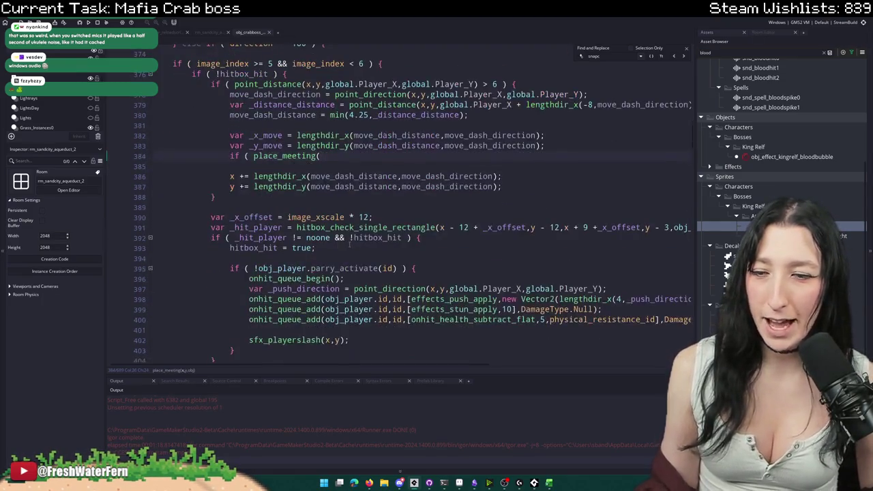
key(ctrl+v)
text(,)
key(ctrl+v)
key(Left)
key(Left)
key(Left)
key(BackSpace)
text(y)
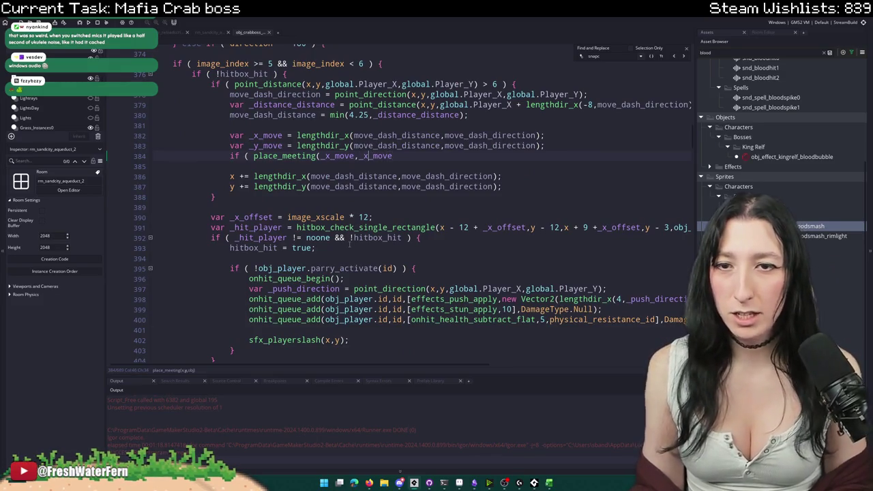
click(383, 156)
text(,)
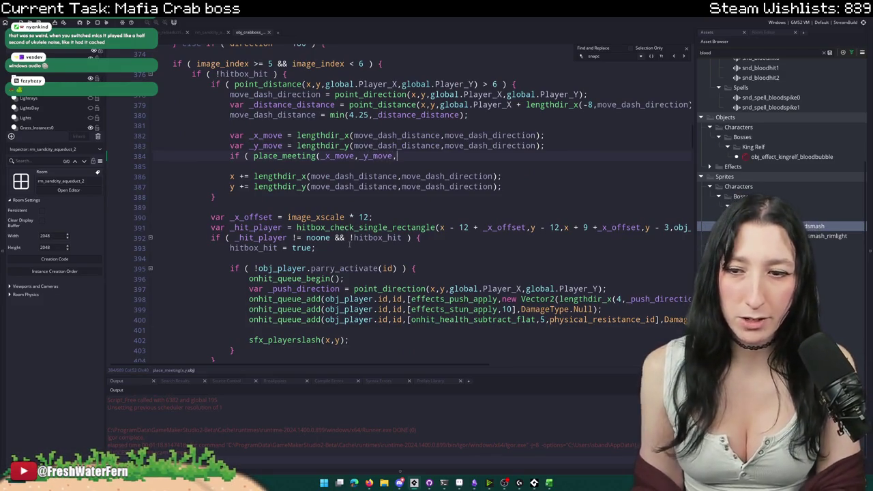